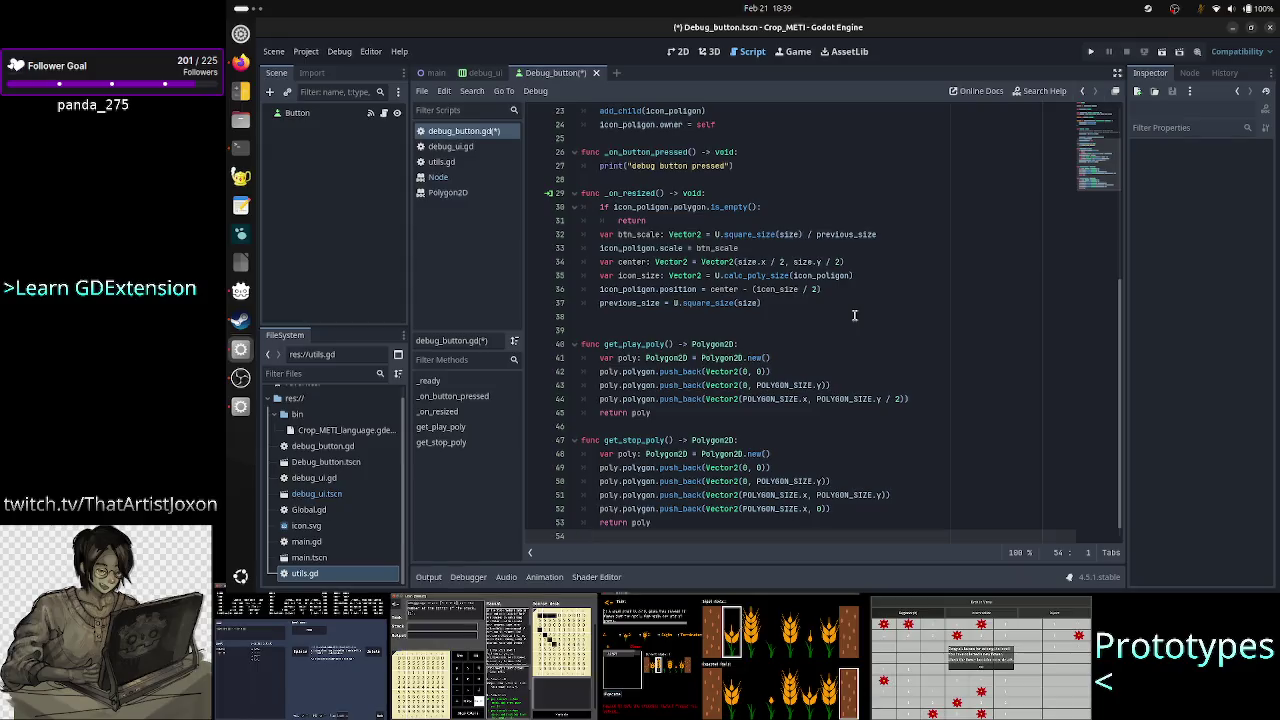
Add a trailing comma after the get_stop_poly() entry in btn_type_polygon_map and start a new line.
key(Up)
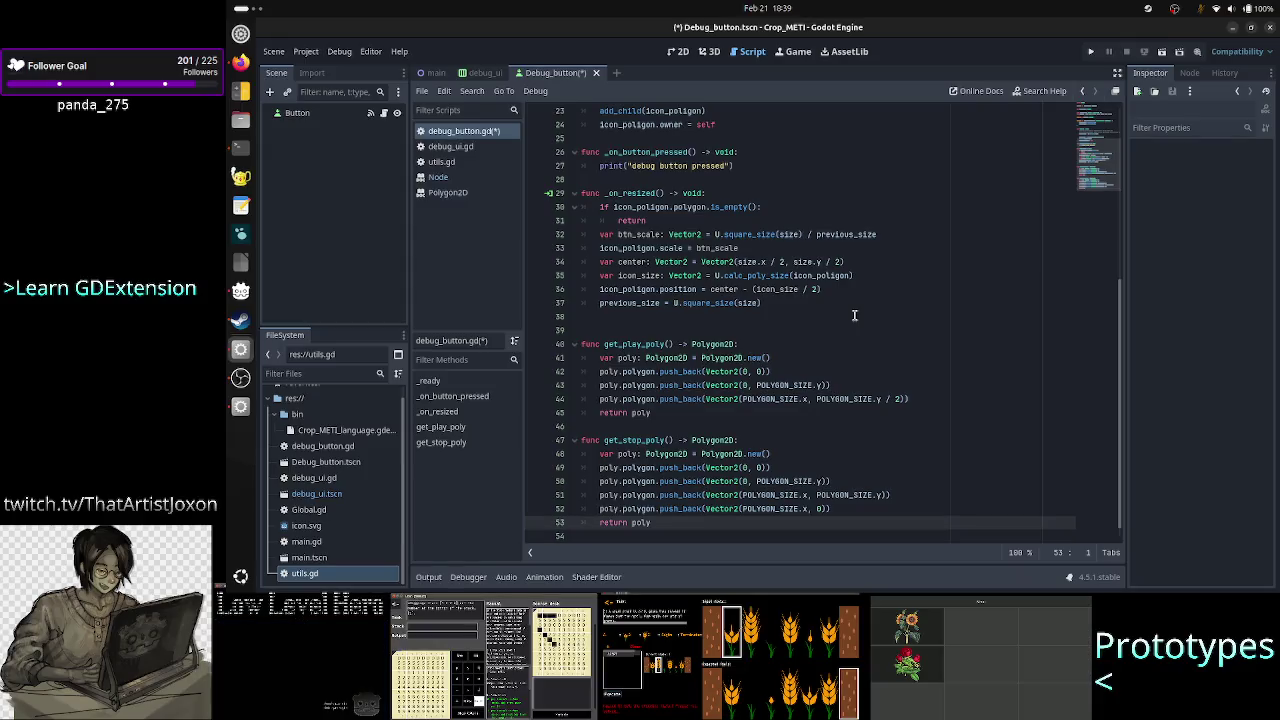
scroll(840, 185, up, 7)
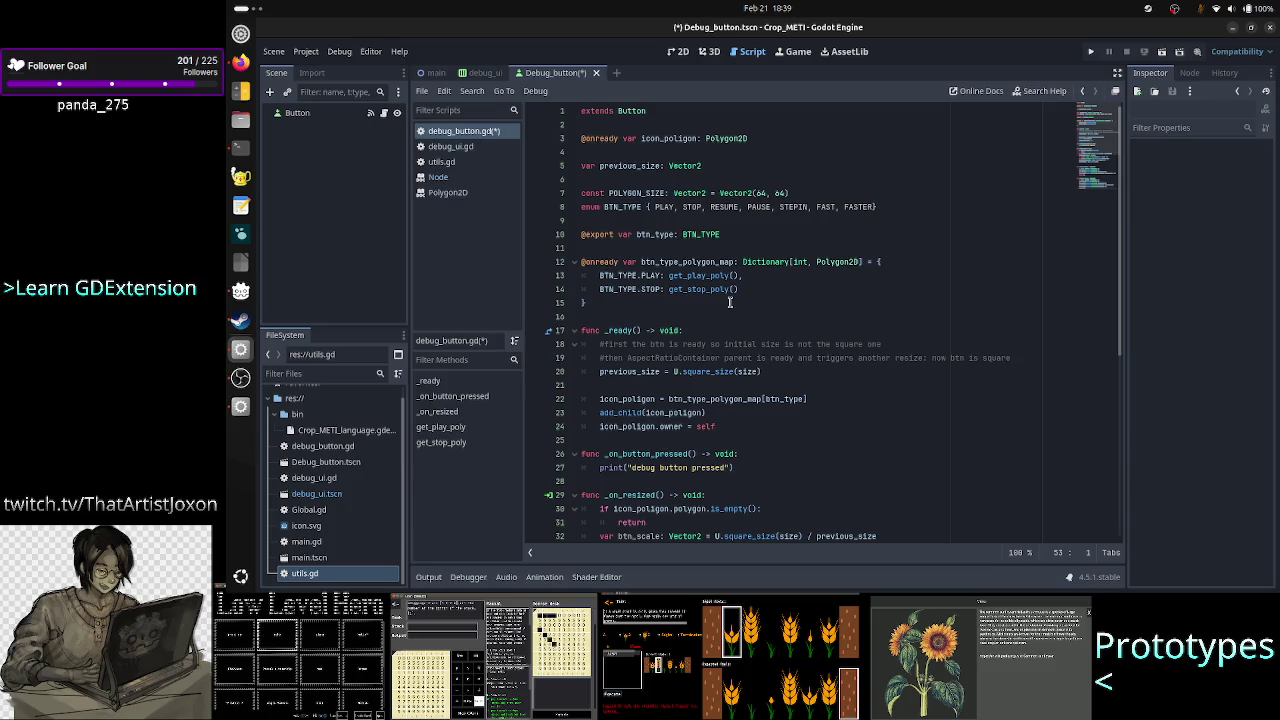
click(780, 289)
text(,)
key(Return)
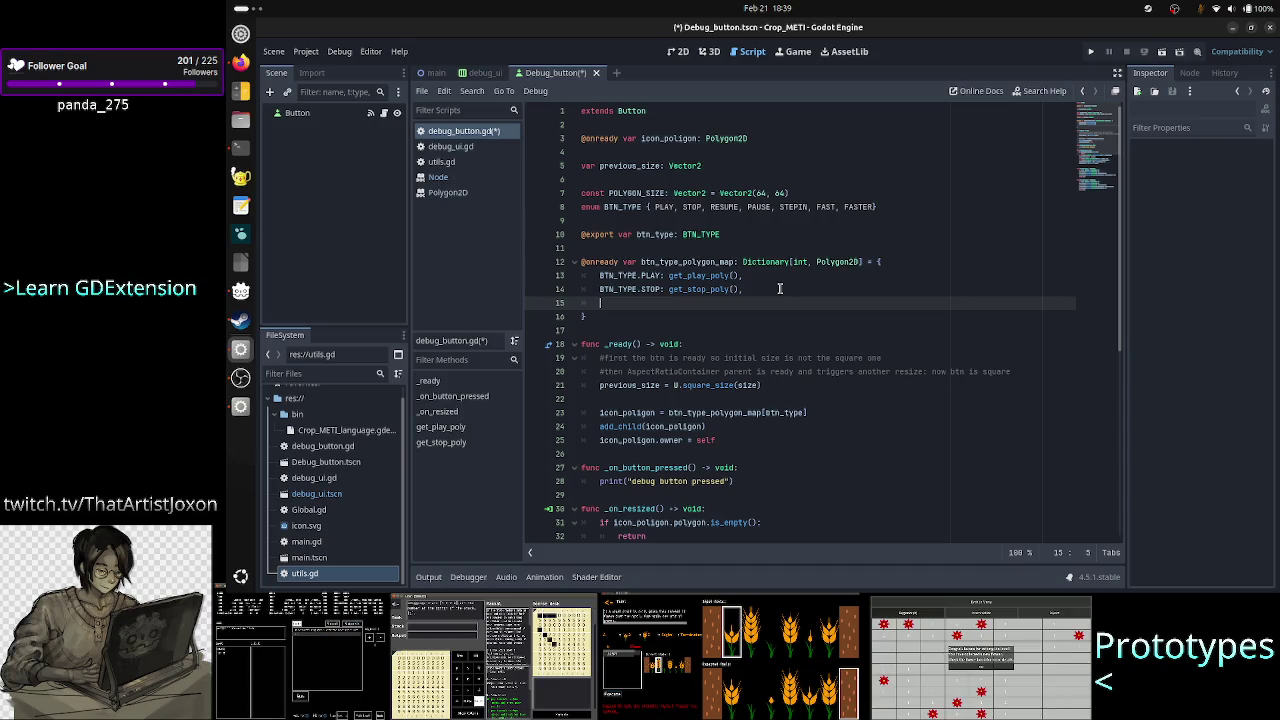
key(alt+Tab)
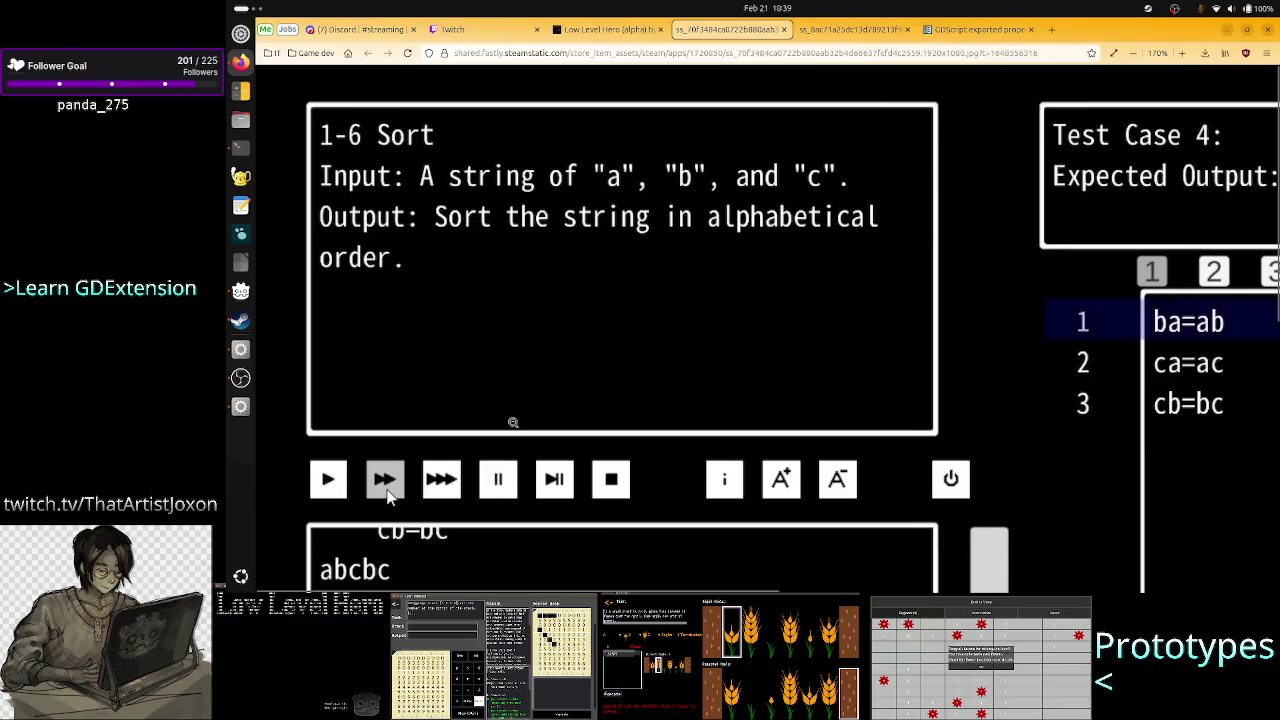
key(ctrl+Tab)
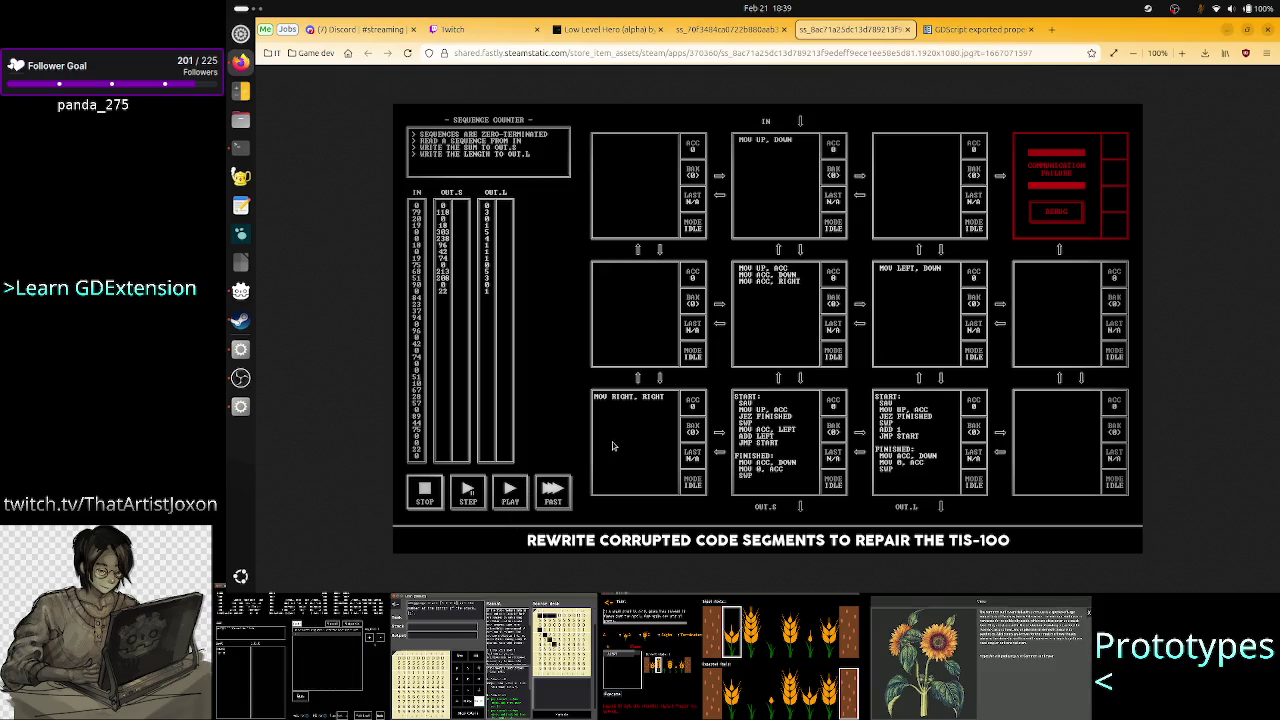
key(alt+Tab)
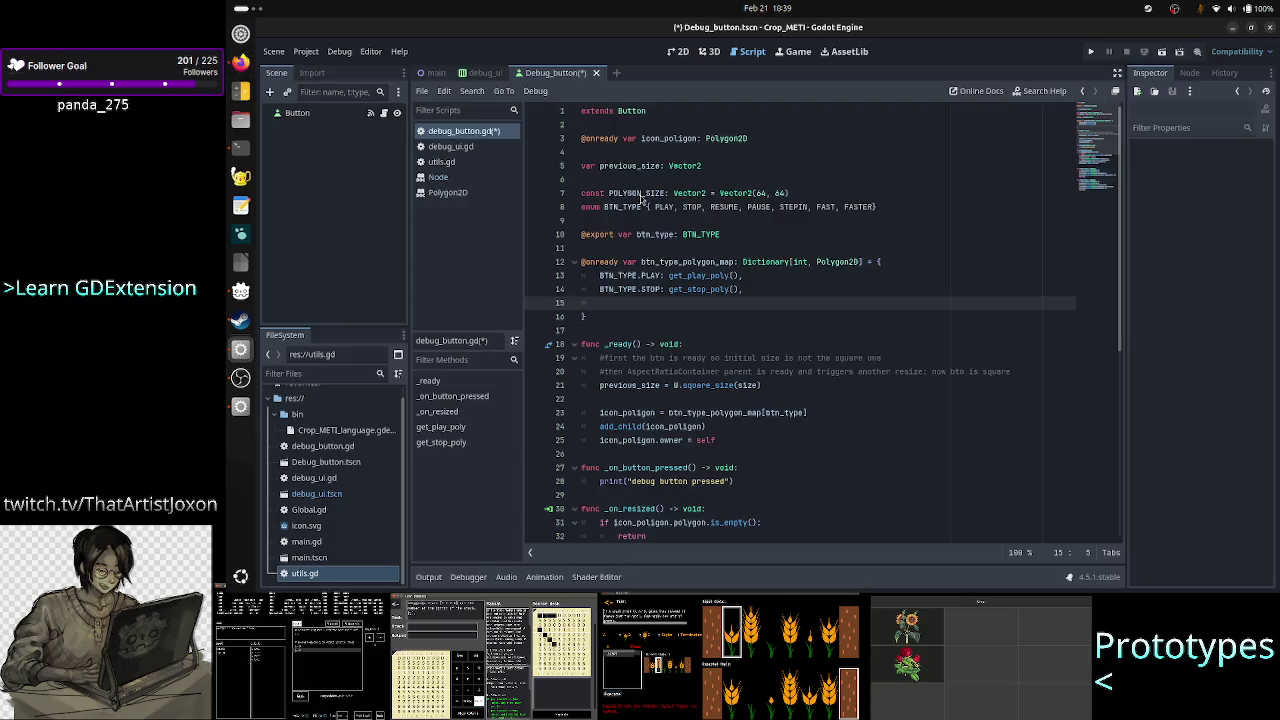
Add the entry BTN_TYPE.PAUSE: get_pause_poly() to btn_type_polygon_map, using autocomplete suggestions.
text(BTN)
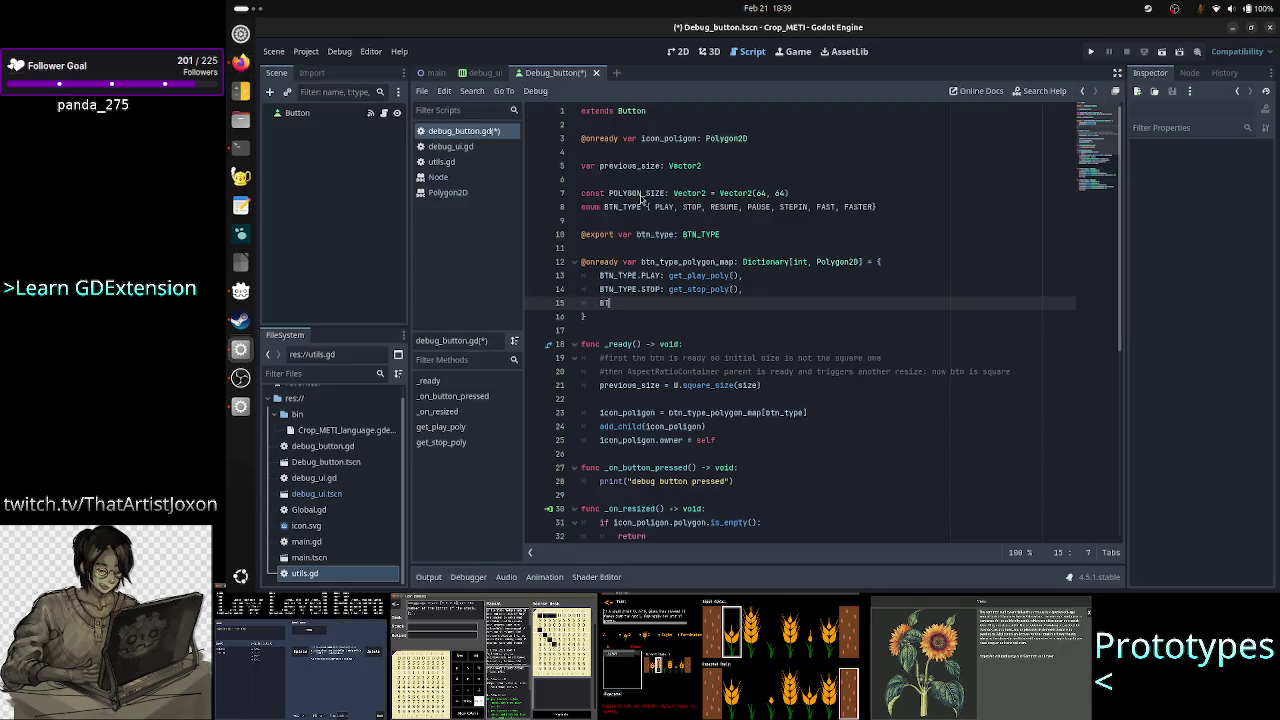
key(Return)
text(.PA)
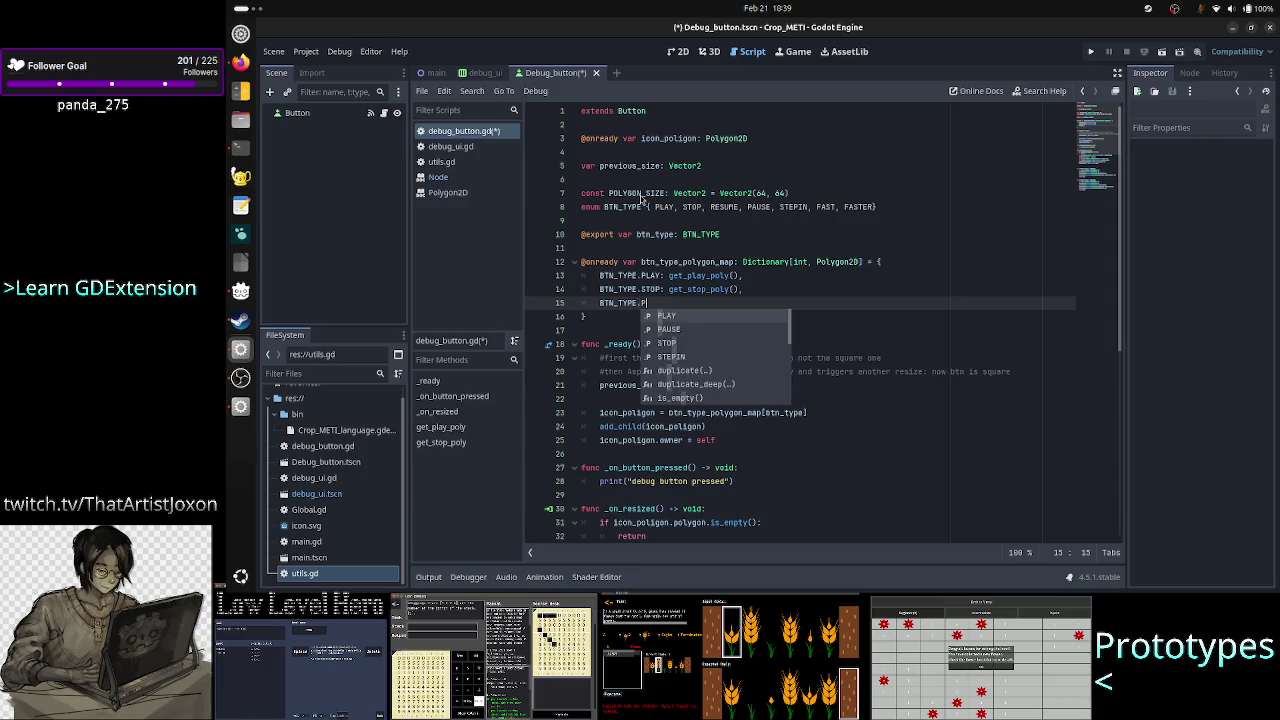
key(Return)
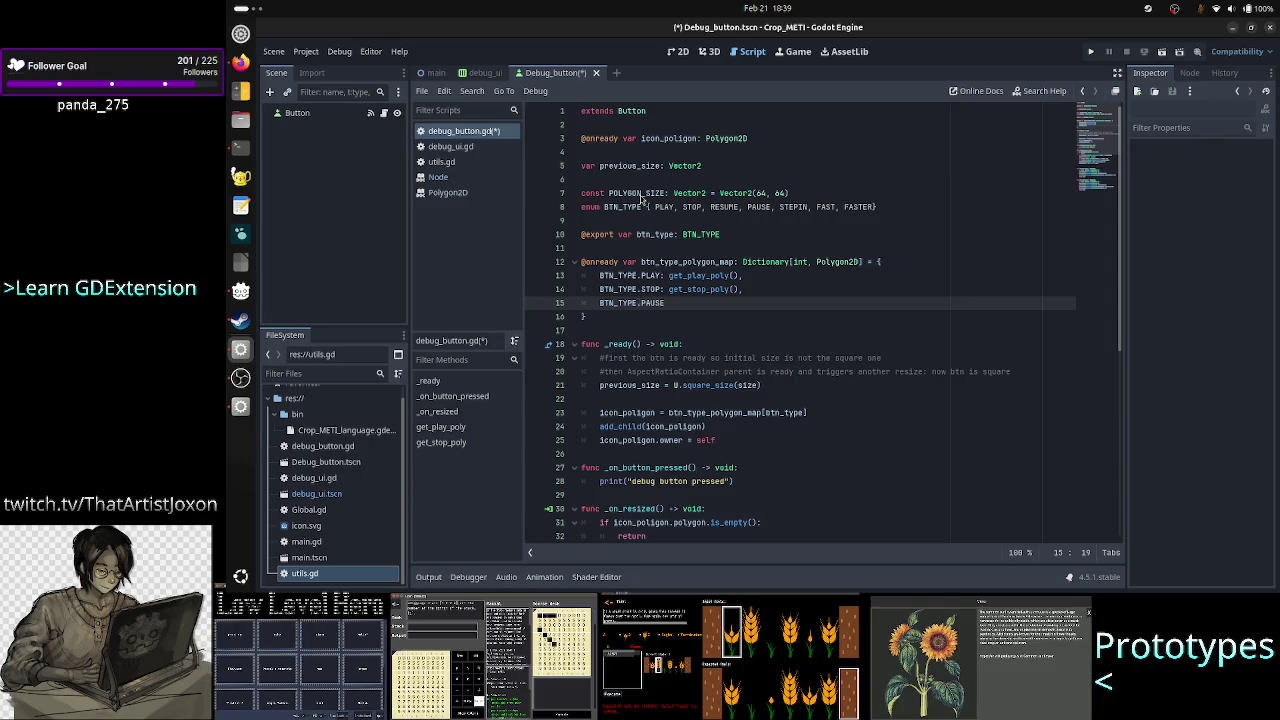
text(: get_pause_)
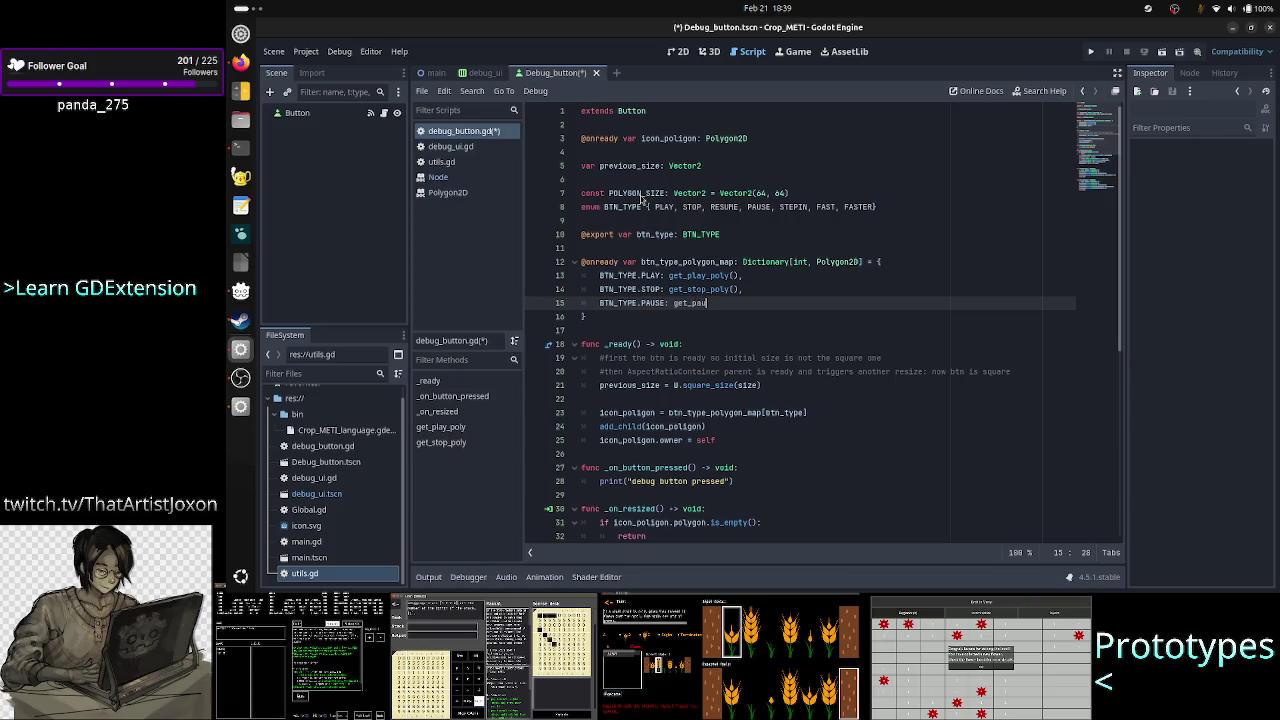
text(poly)
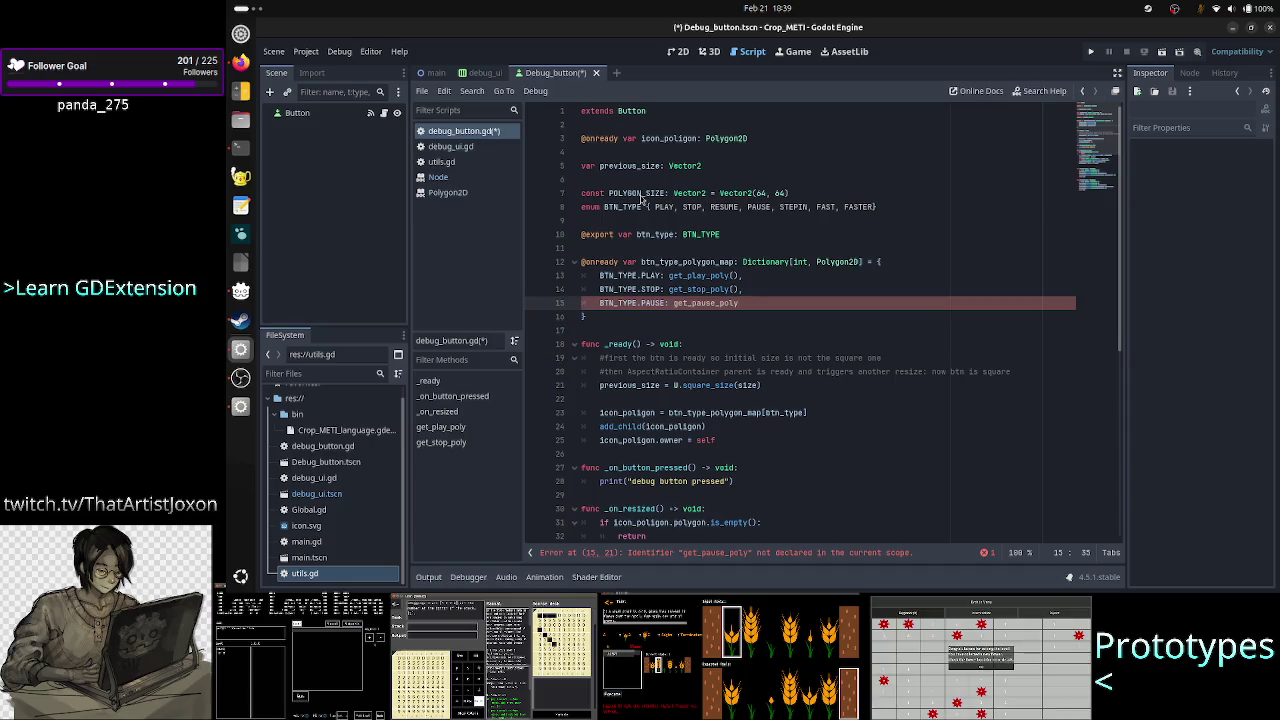
text(())
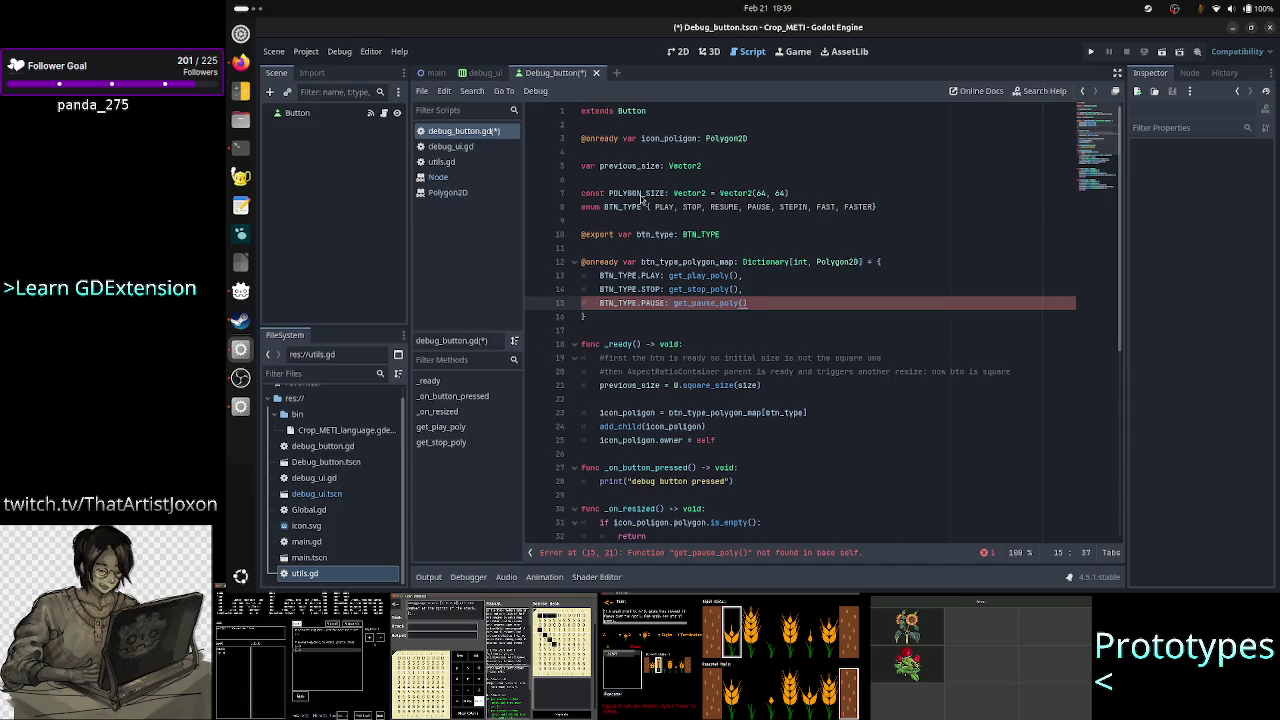
key(Down)
key(Down)
key(Down)
key(Down)
key(Down)
key(Down)
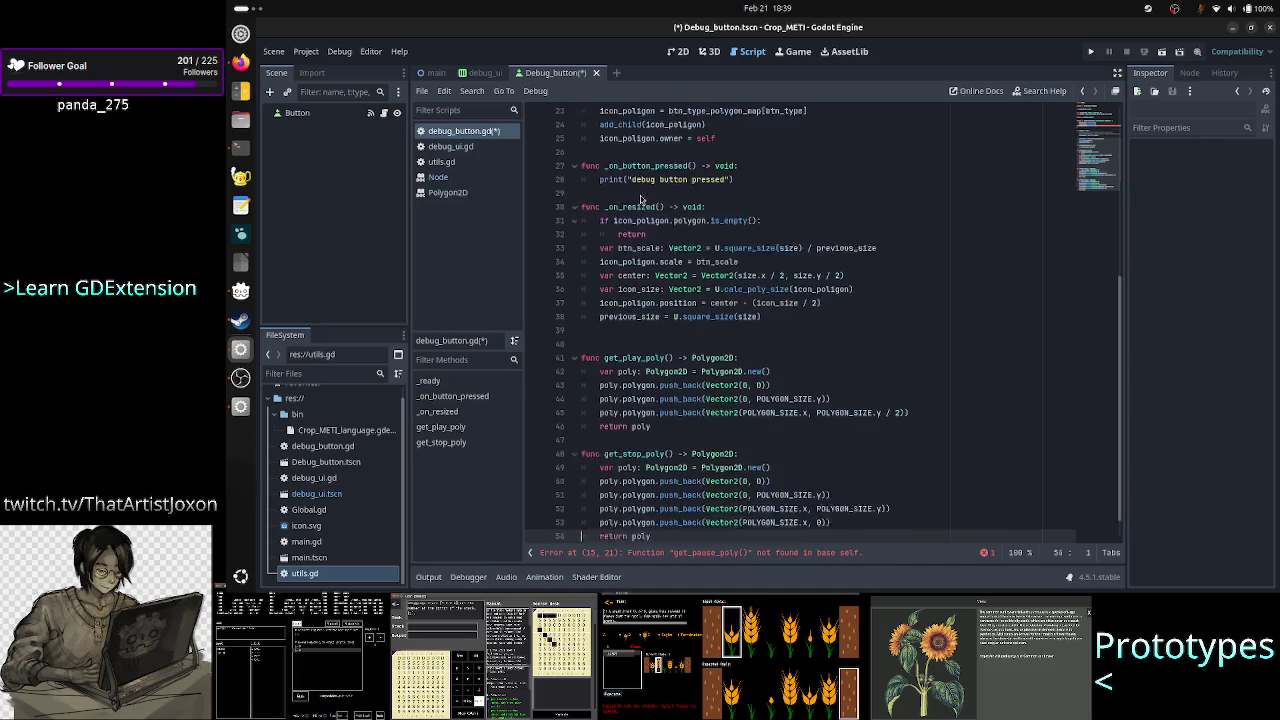
Duplicate the get_stop_poly function directly below the original.
key(Up)
key(Up)
key(Up)
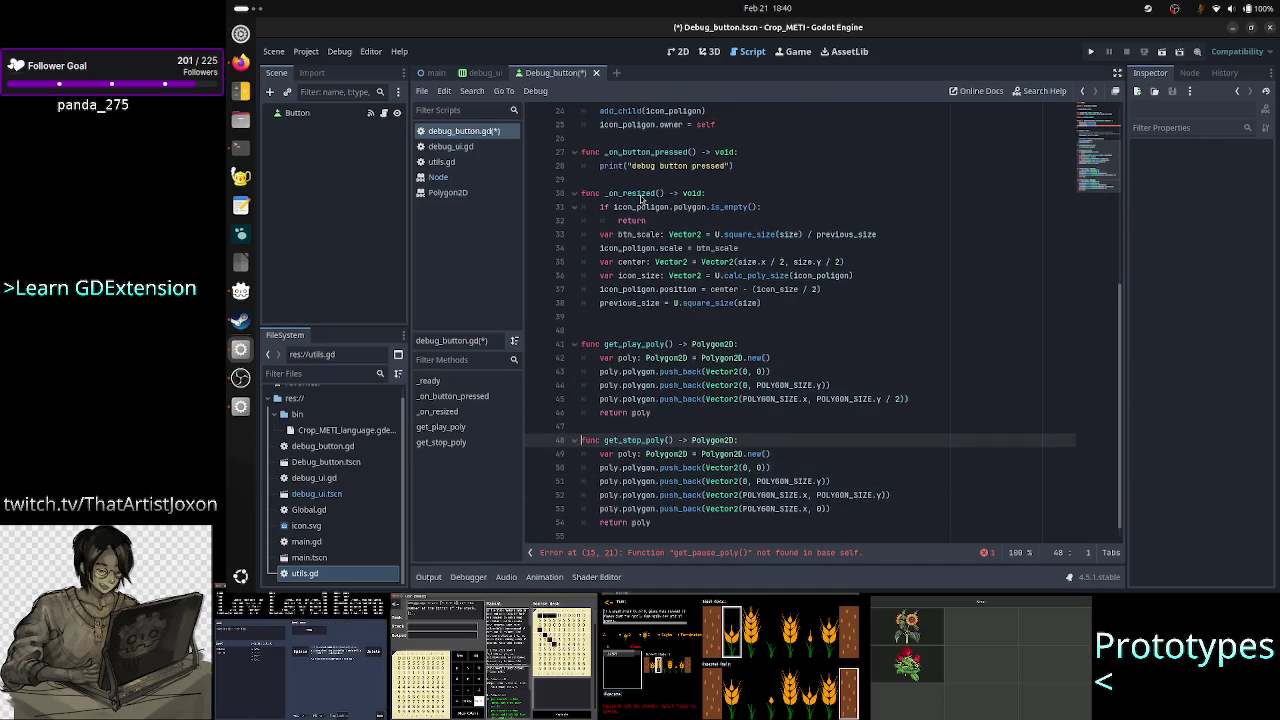
key(shift+Down)
key(shift+Down)
key(shift+Down)
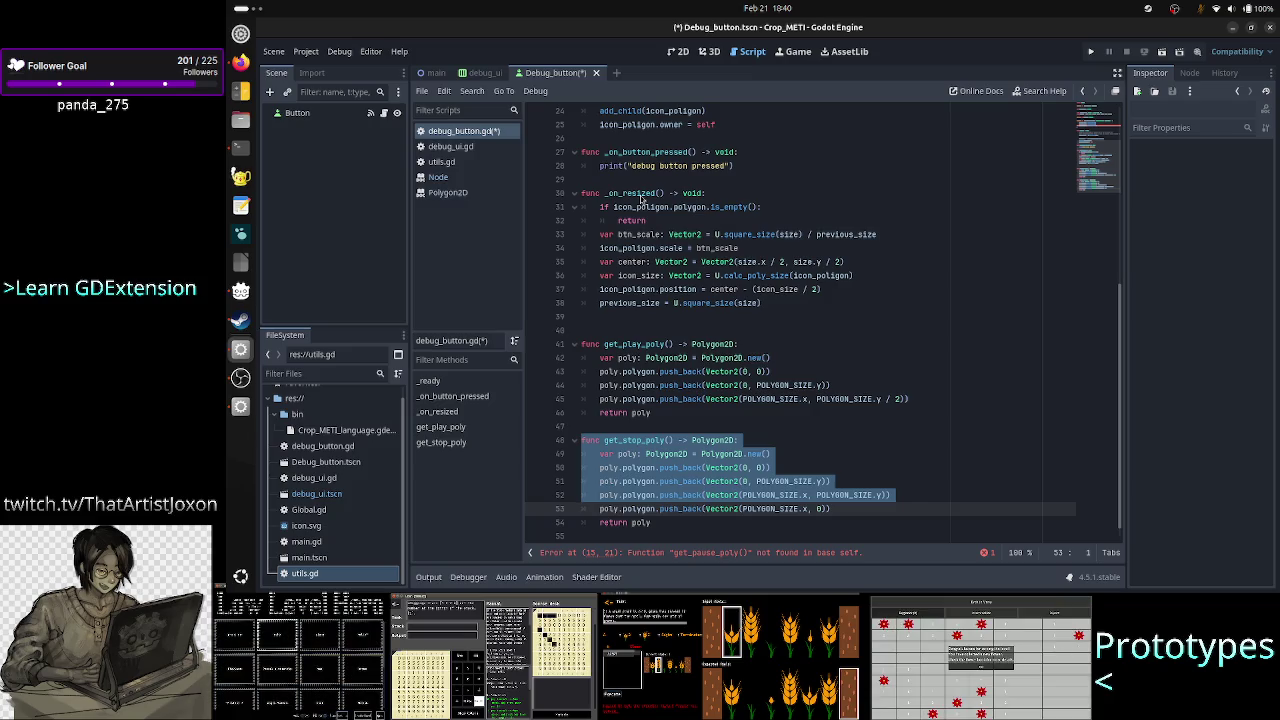
key(shift+Down)
key(shift+End)
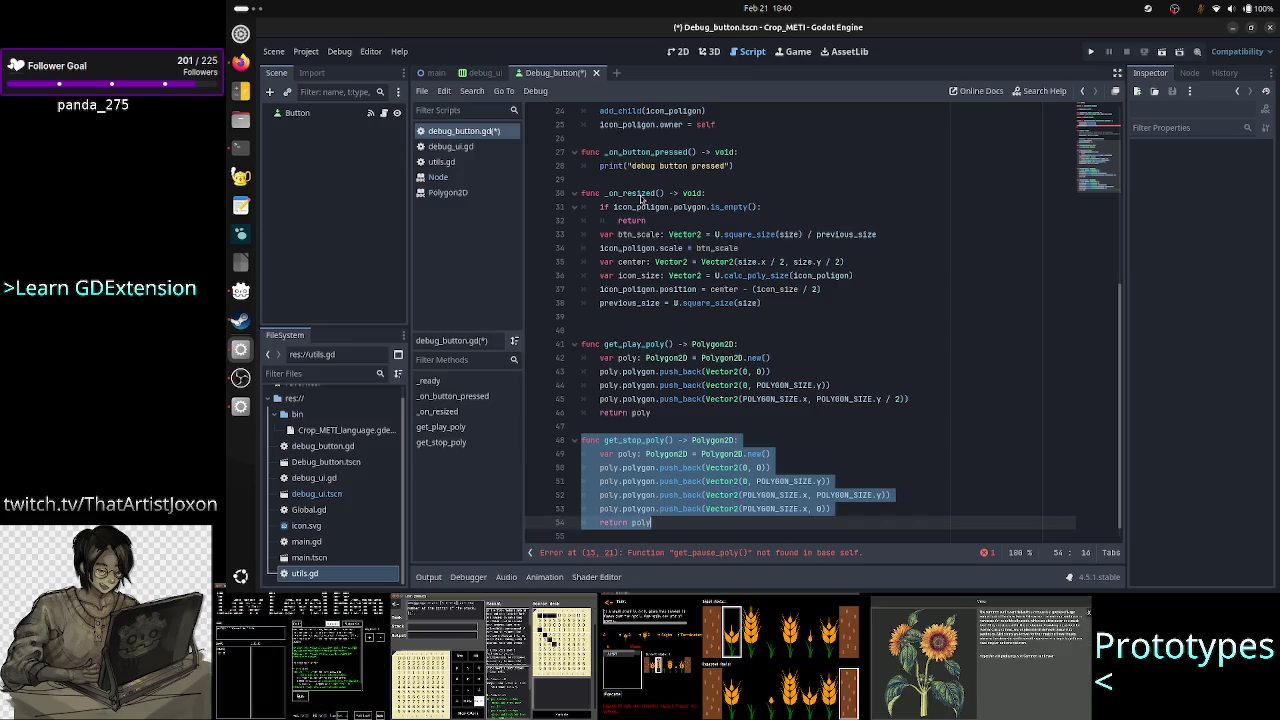
key(ctrl+c)
key(Down)
key(Return)
key(Return)
key(ctrl+v)
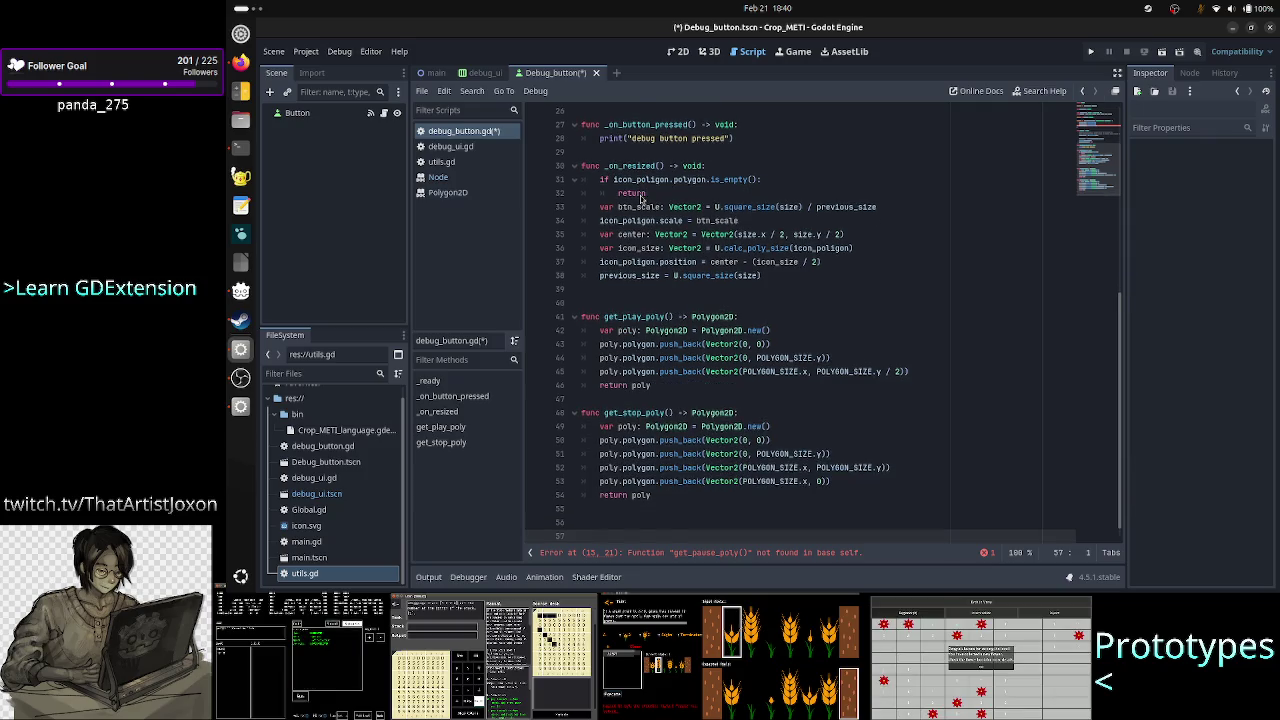
Rename the copy to get_pause_poly and remove the extra blank line between the functions.
key(Up)
key(Up)
key(Up)
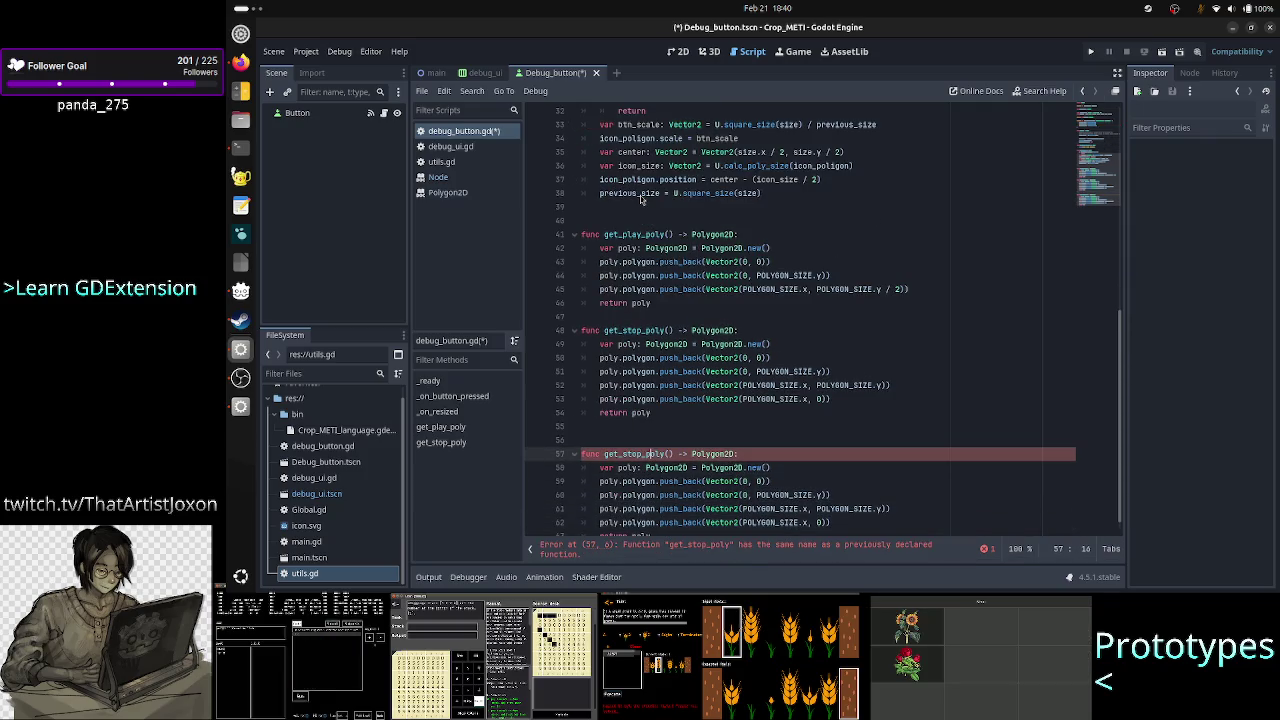
key(BackSpace)
key(BackSpace)
key(BackSpace)
text(pause)
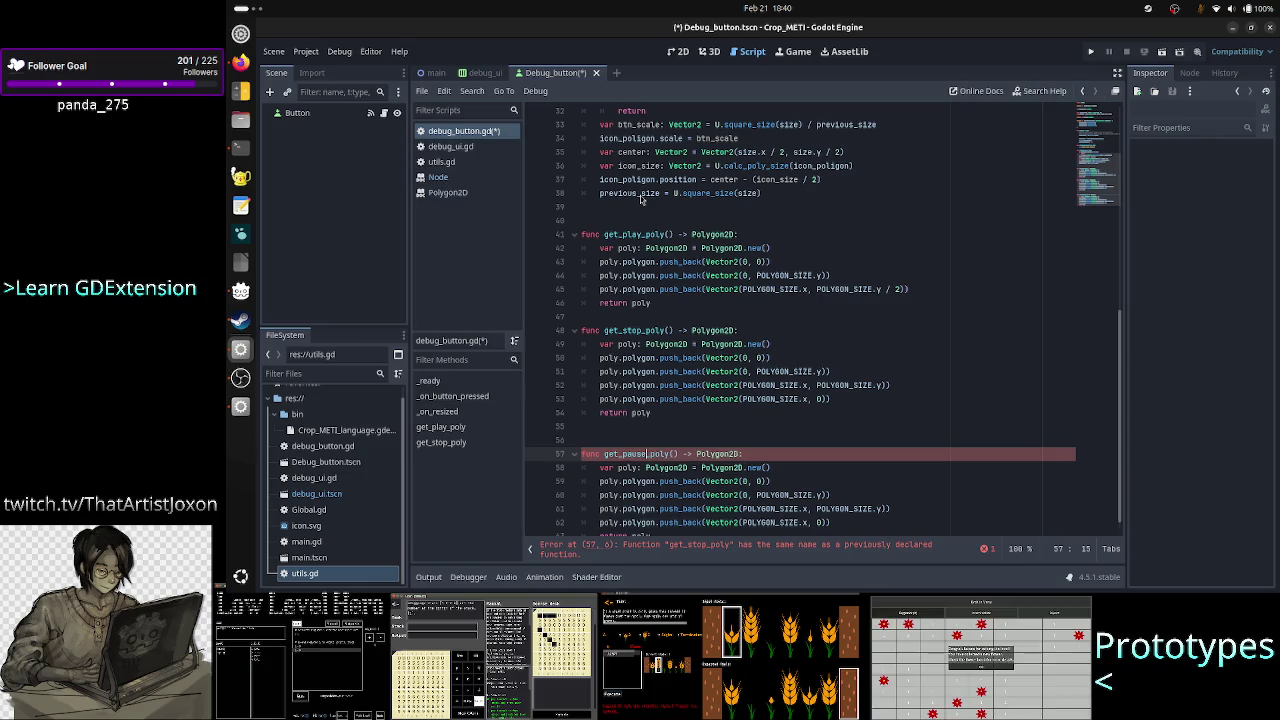
key(Up)
key(BackSpace)
key(Down)
key(Down)
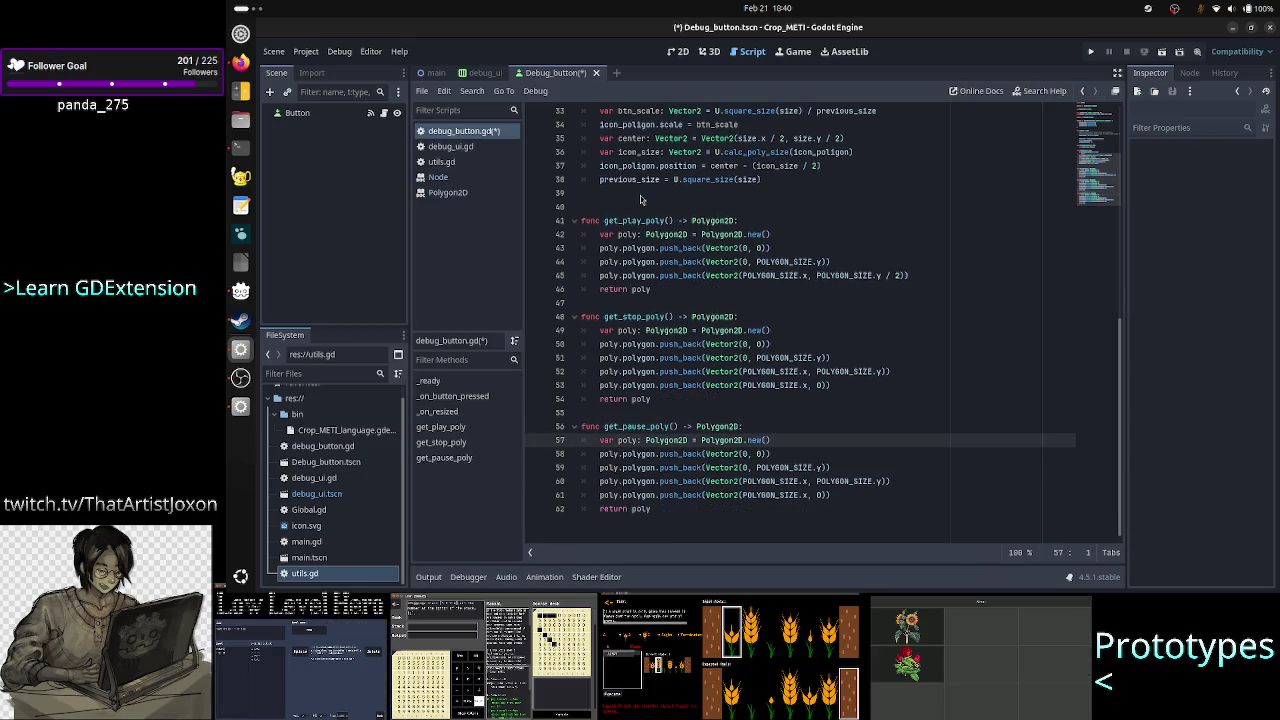
key(Down)
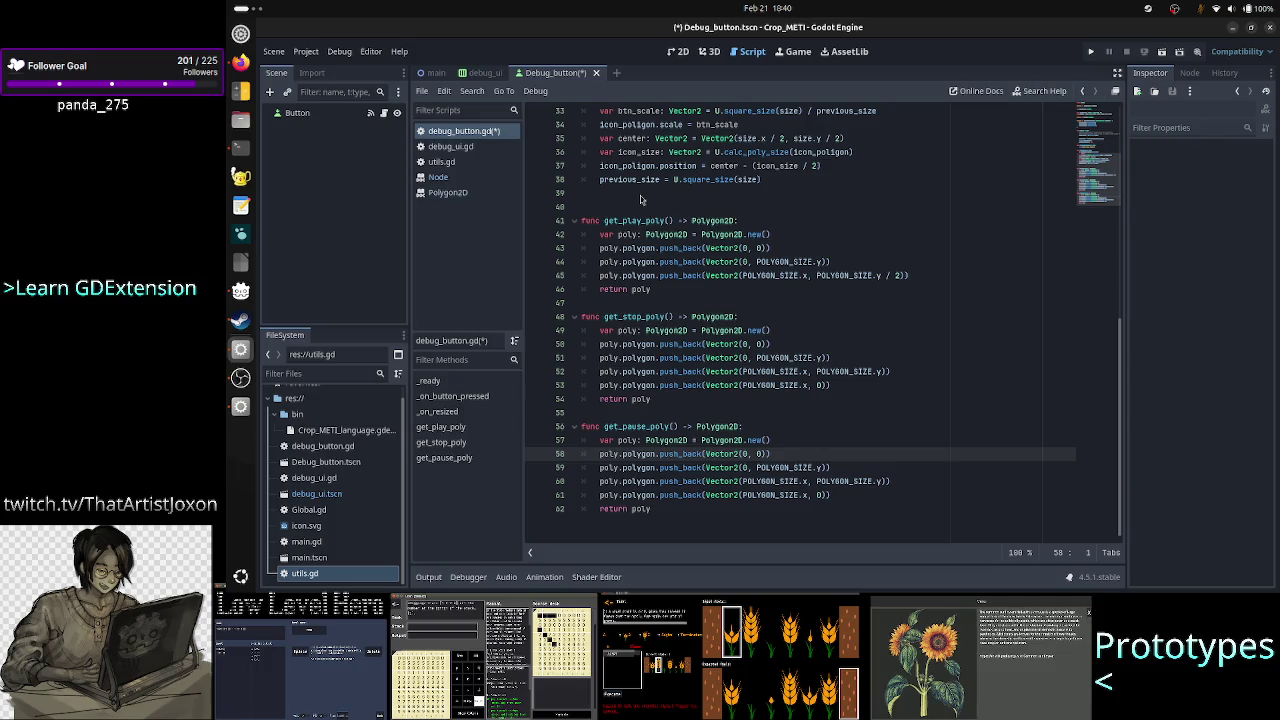
Insert an empty line before return poly in get_pause_poly.
key(Down)
key(Down)
key(Down)
key(End)
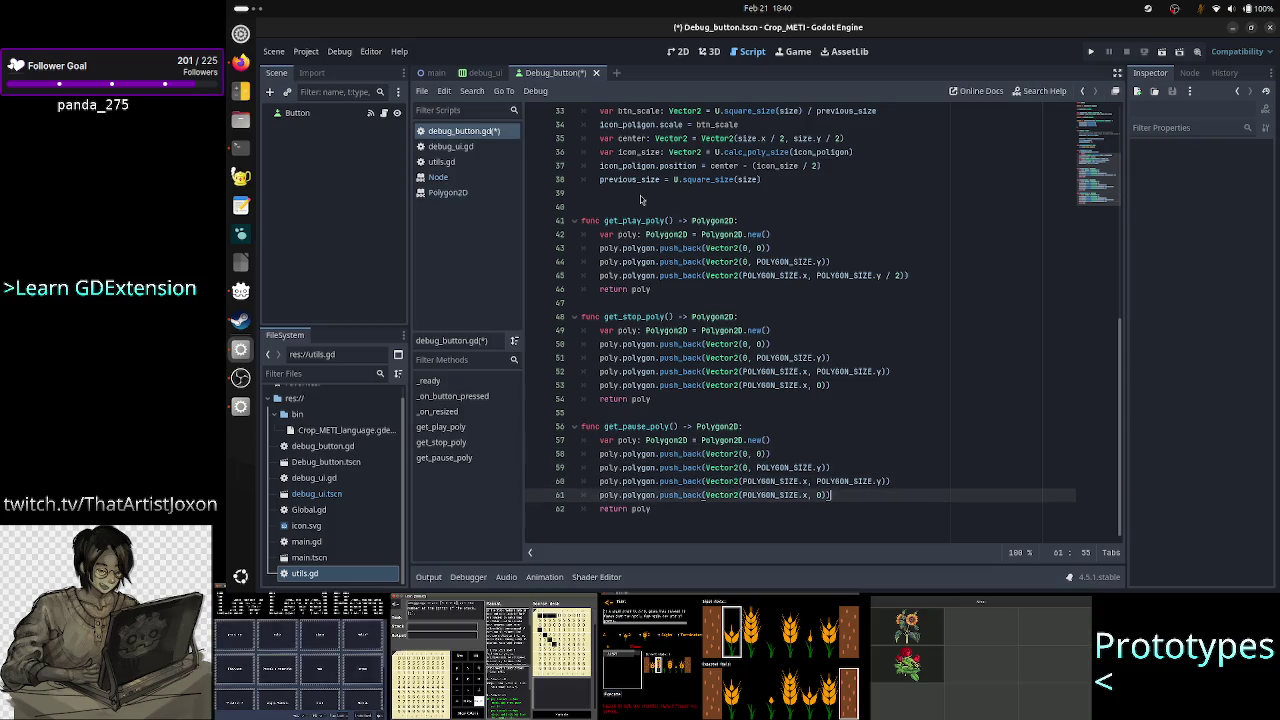
key(Return)
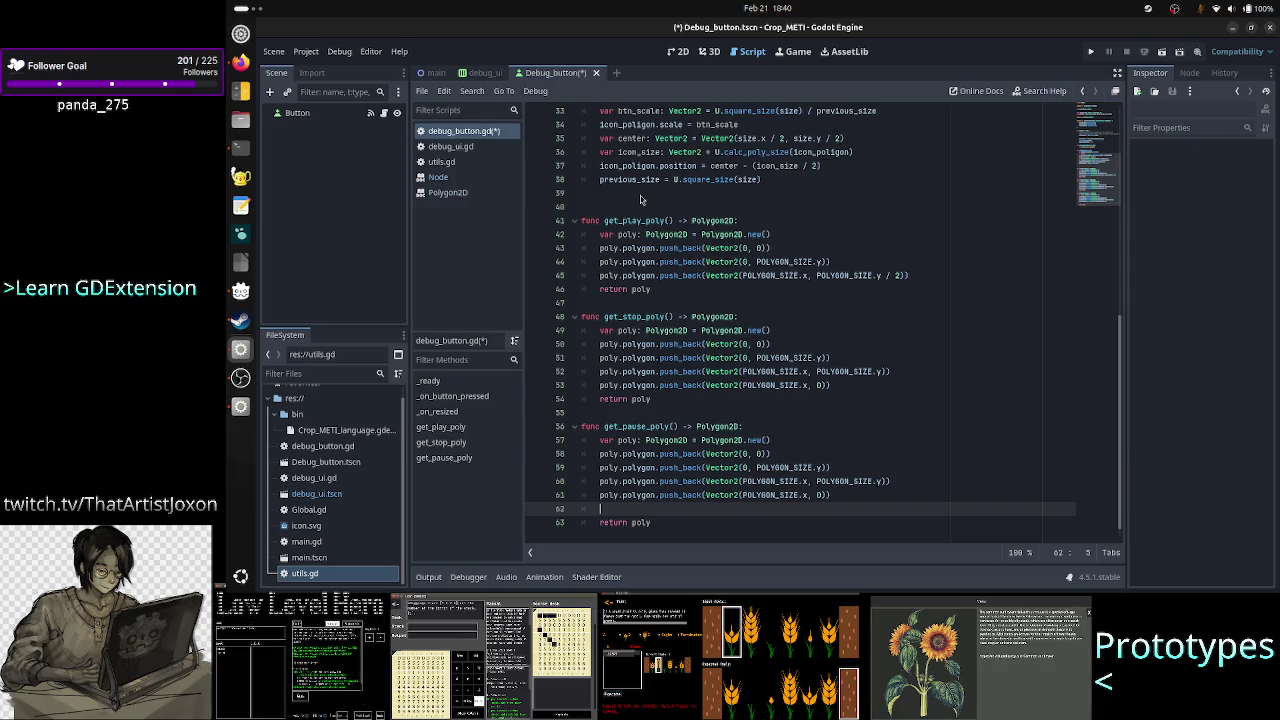
Review get_pause_poly's four push_back vertex lines and their POLYGON_SIZE coordinates.
key(Up)
key(Up)
key(Up)
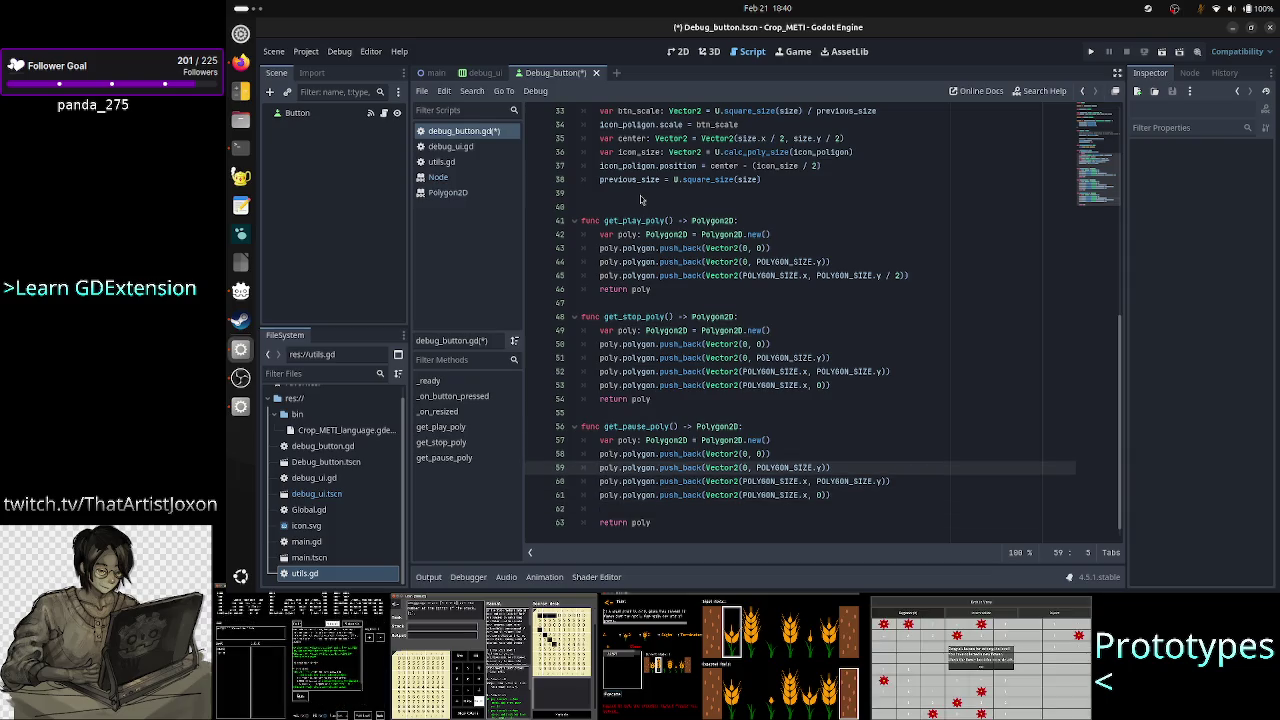
key(Down)
key(ctrl+Right)
key(ctrl+Right)
key(ctrl+Right)
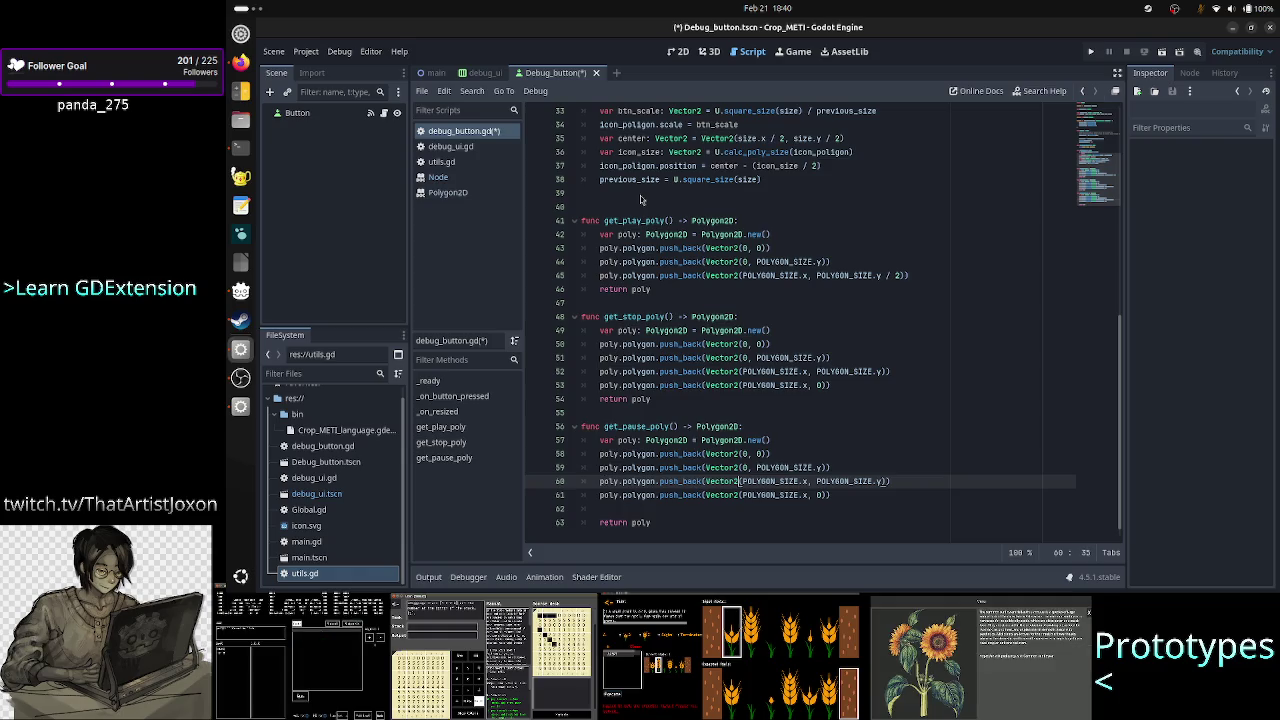
key(Right)
key(Right)
key(Right)
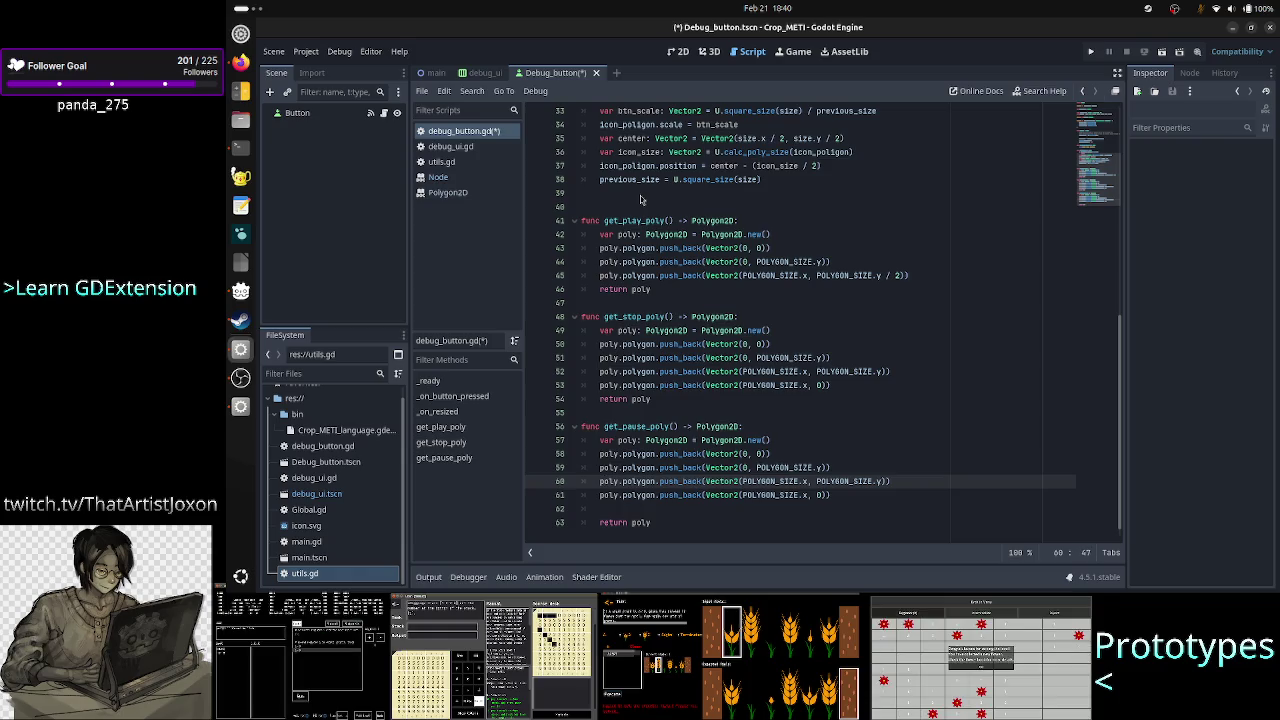
key(Up)
key(Up)
key(Up)
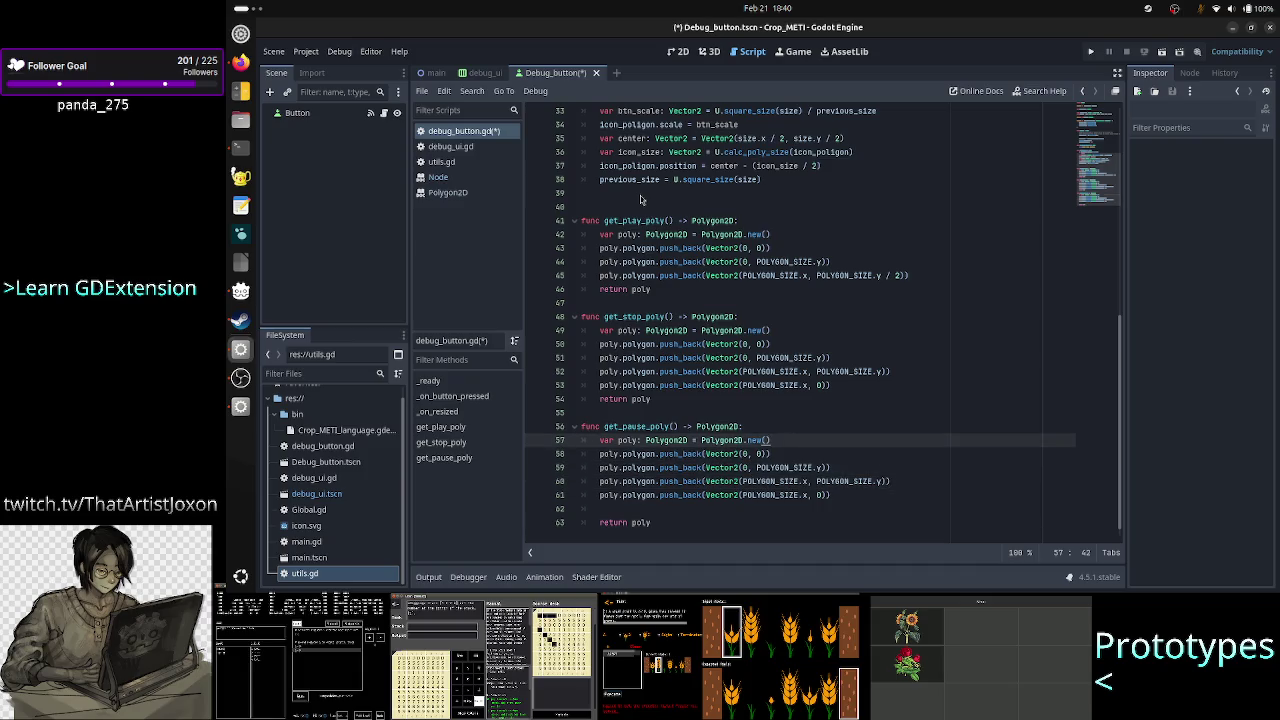
key(Down)
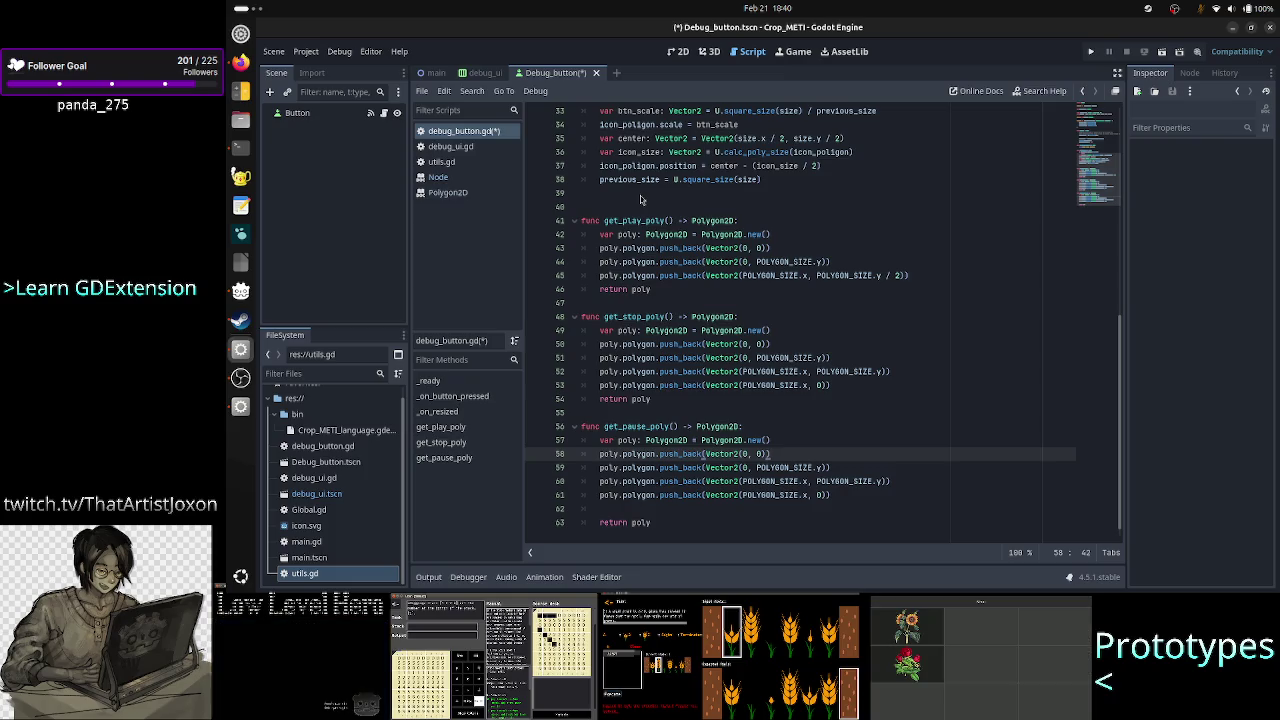
key(Down)
key(Right)
key(Right)
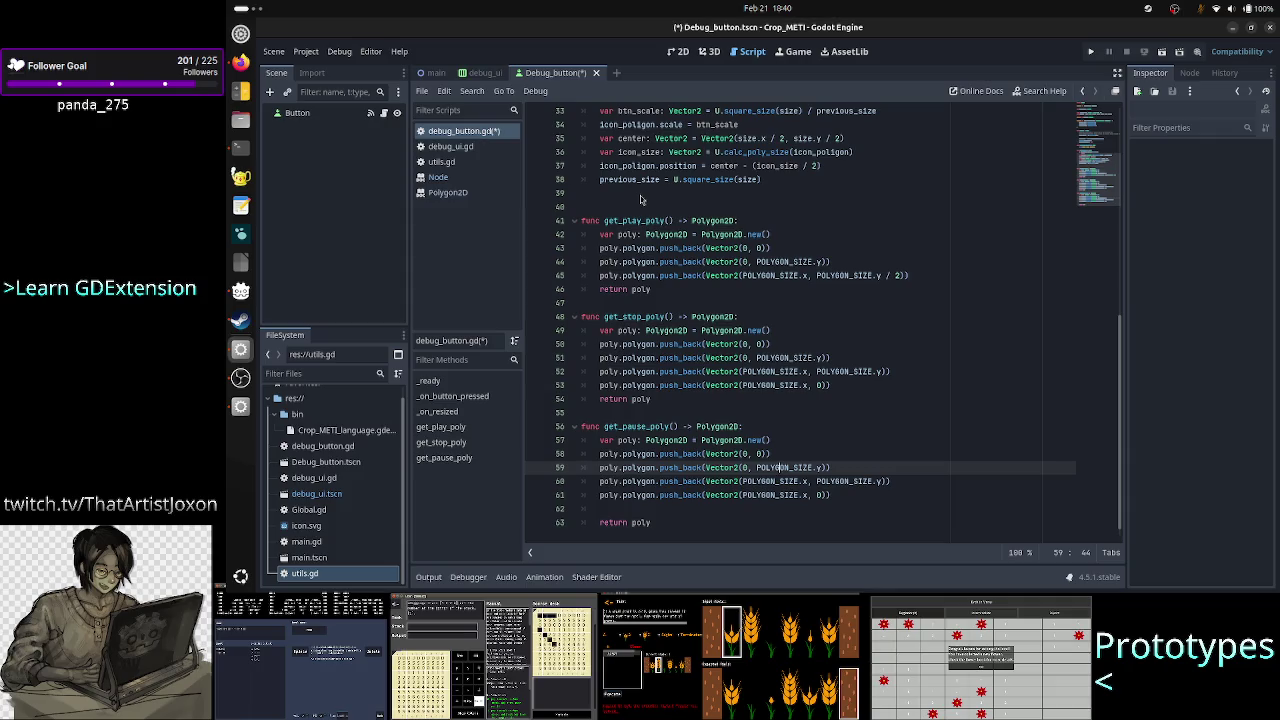
key(Down)
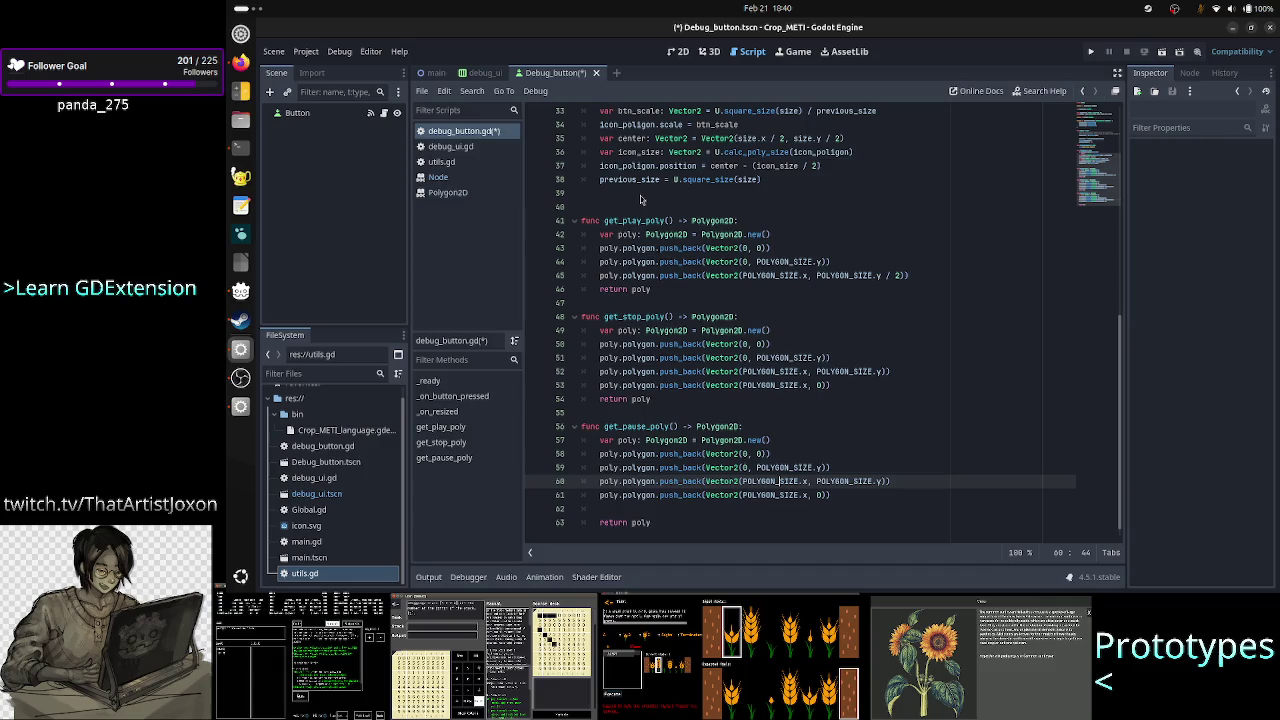
key(Right)
key(Right)
key(Right)
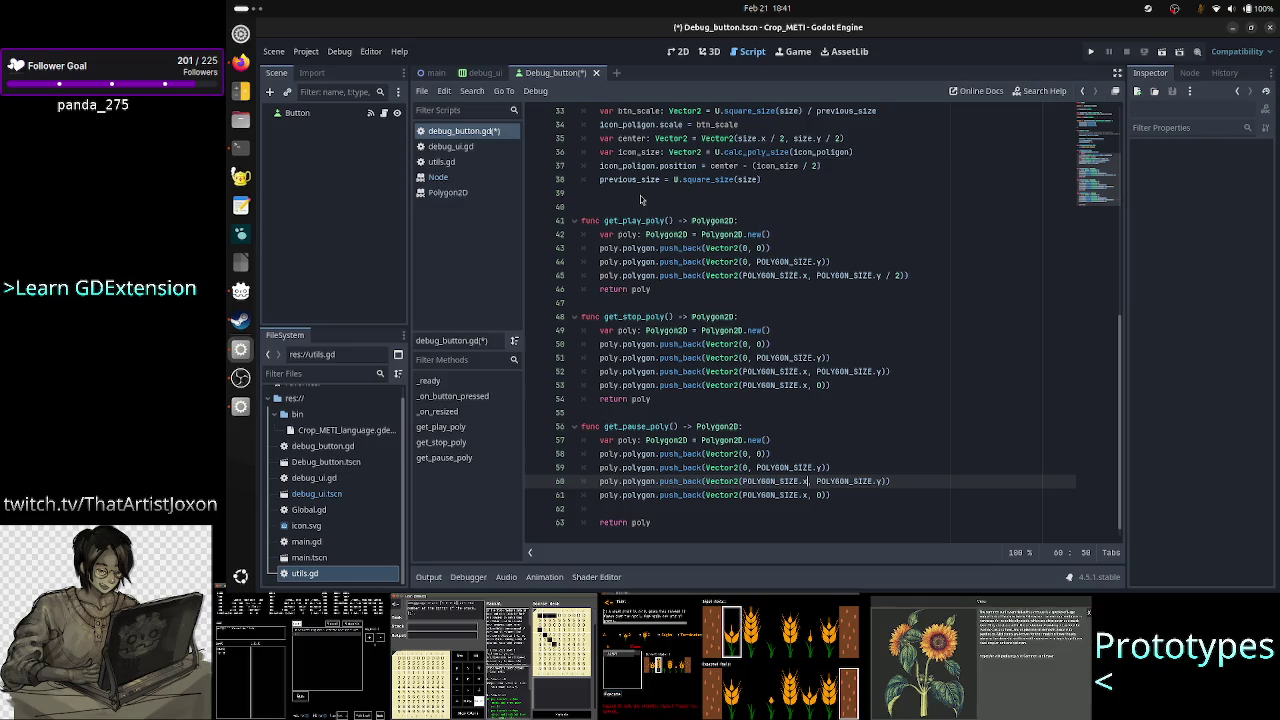
Scale the third point's x to POLYGON_SIZE.x * 0.4, keeping POLYGON_SIZE.y for its y.
text(* 0.5)
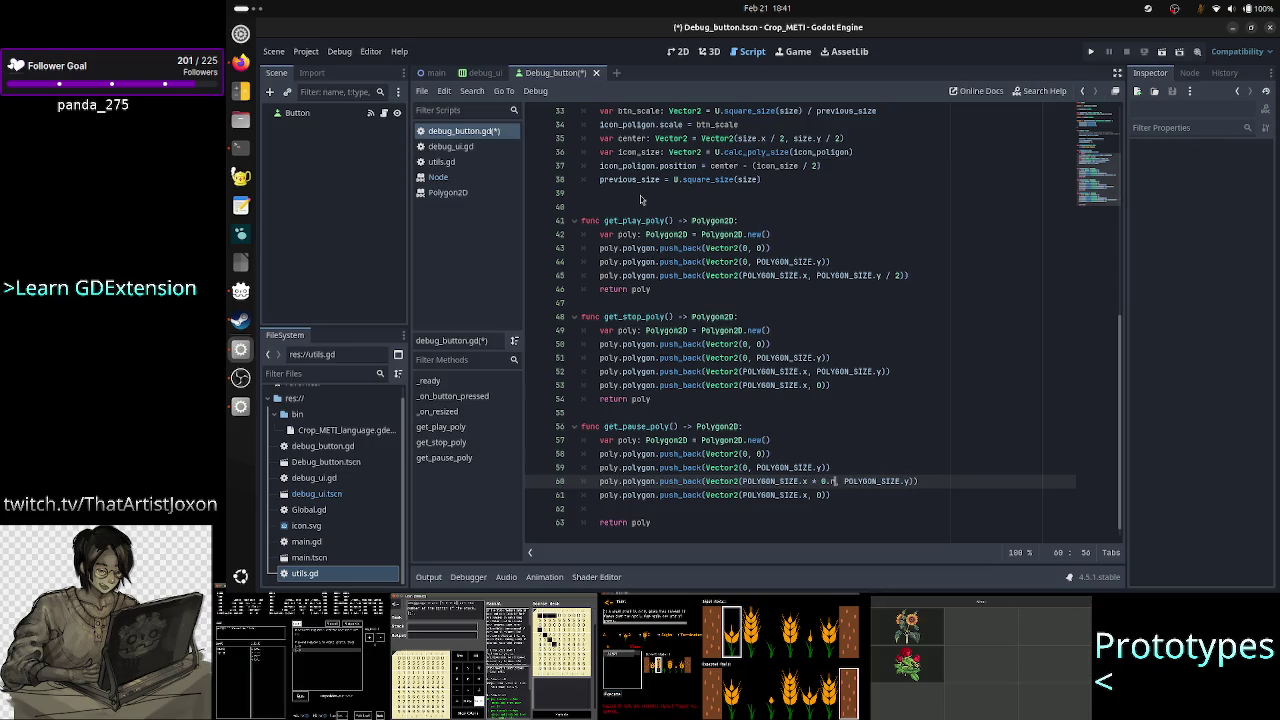
text(4)
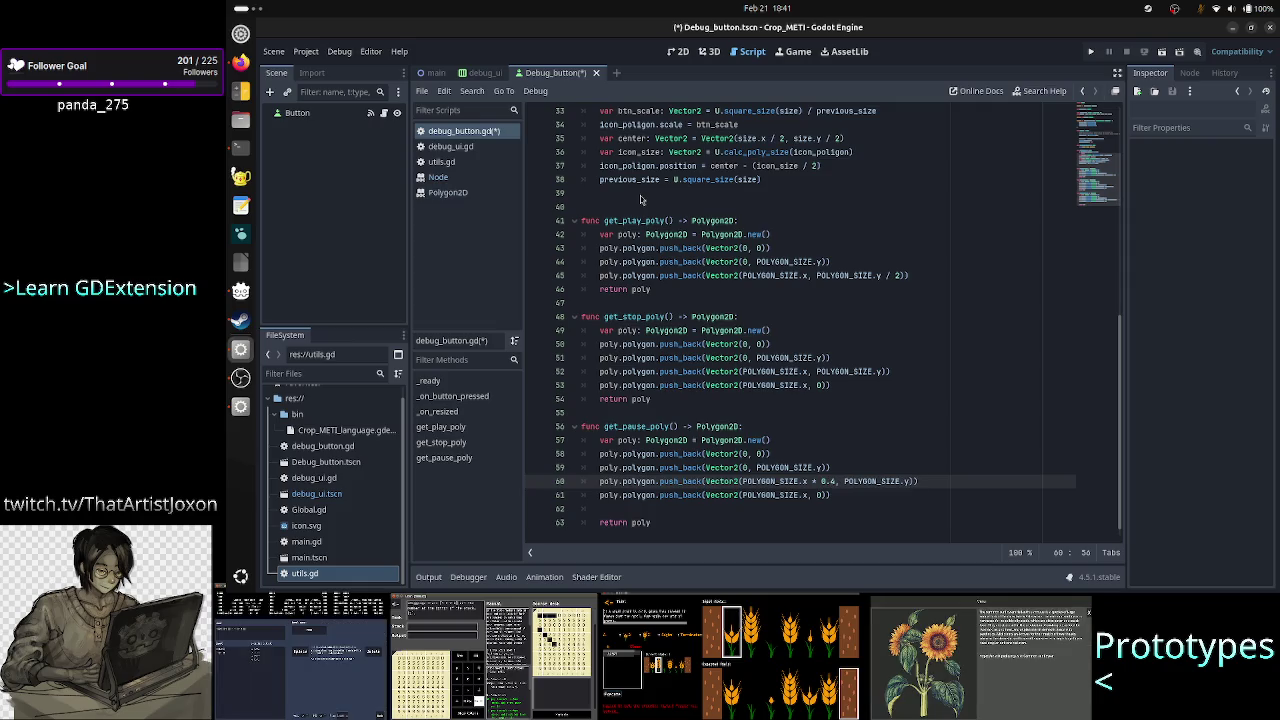
text(,)
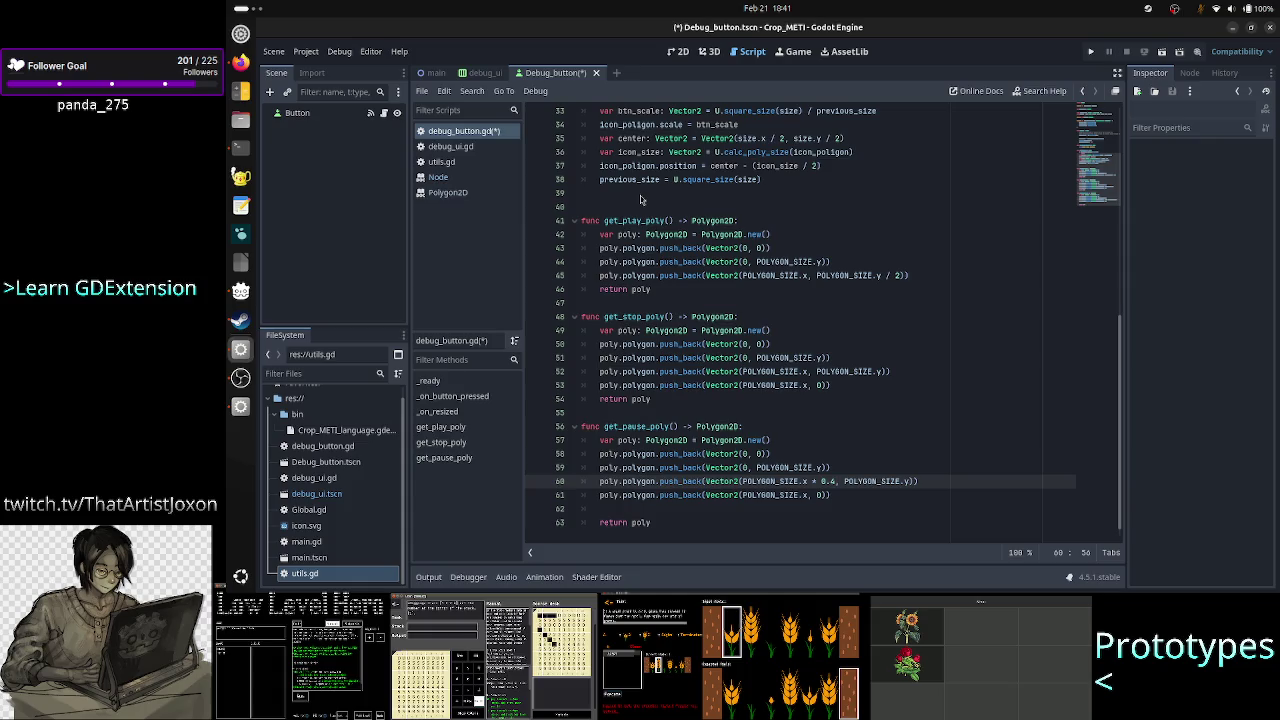
key(Right)
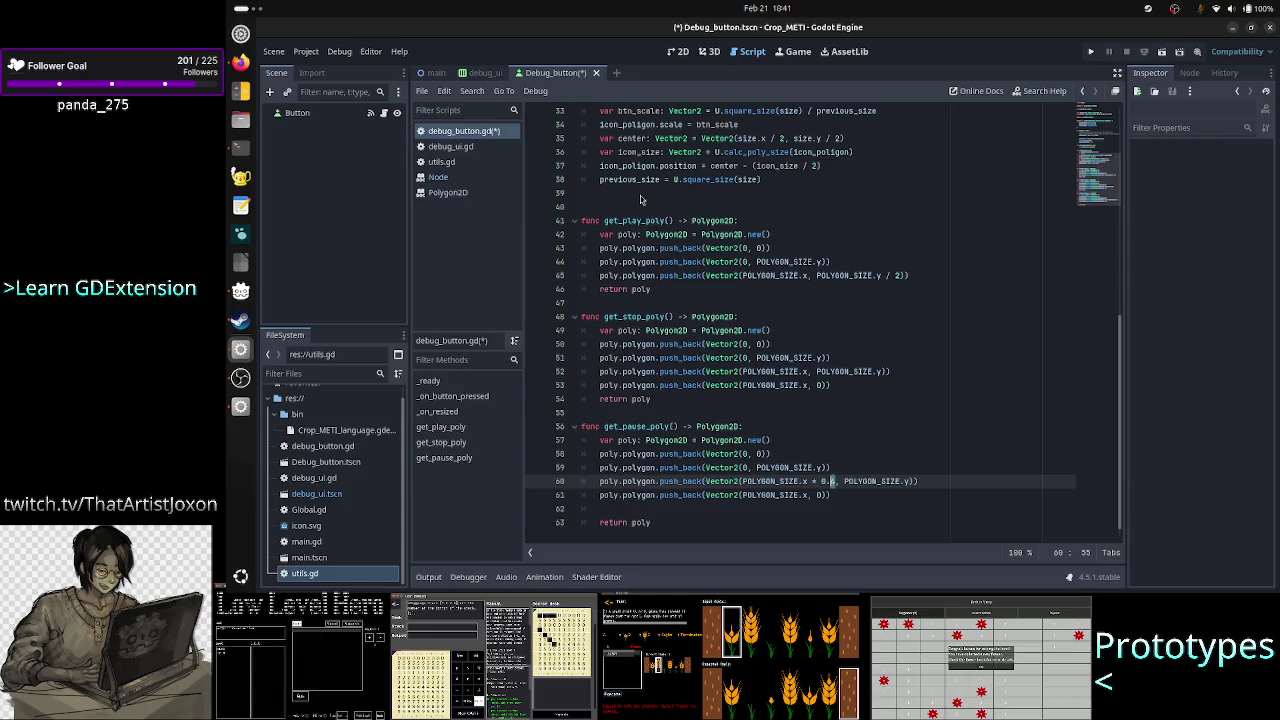
key(Right)
key(Right)
key(Right)
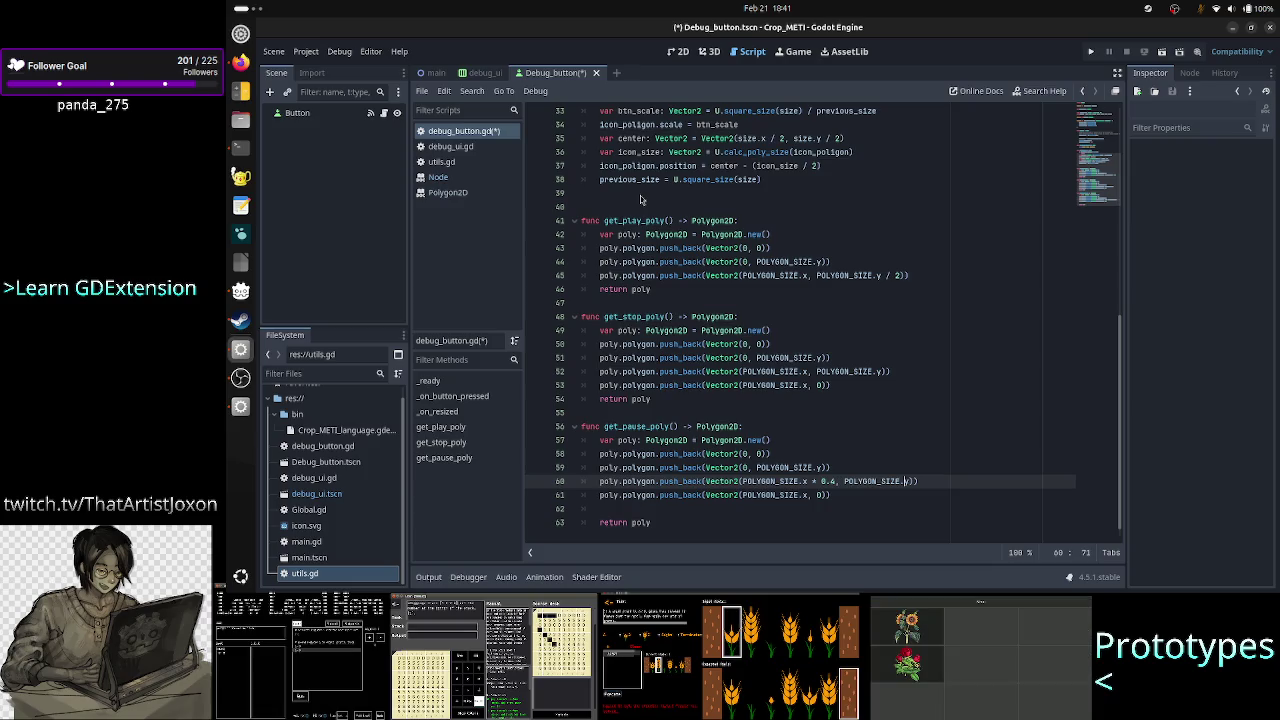
text(y)
key(Right)
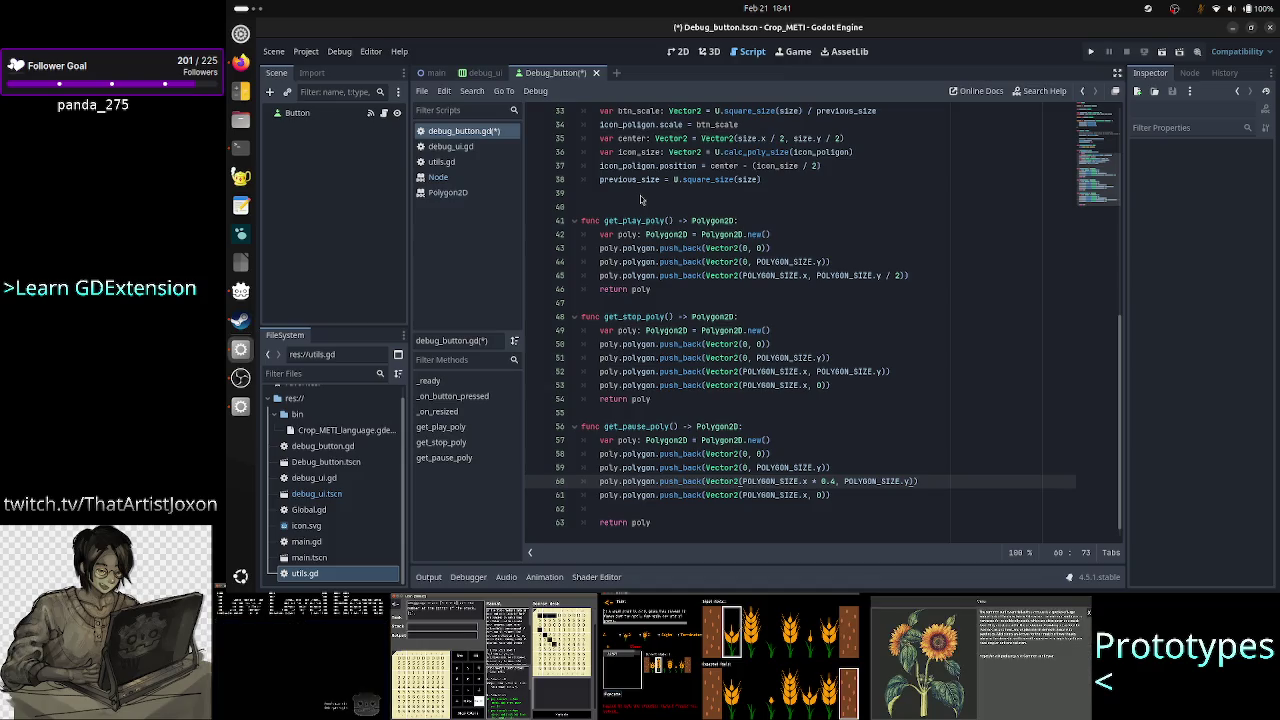
Scale the fourth point's x to POLYGON_SIZE.x * 0.4 and open a line below var poly.
key(Down)
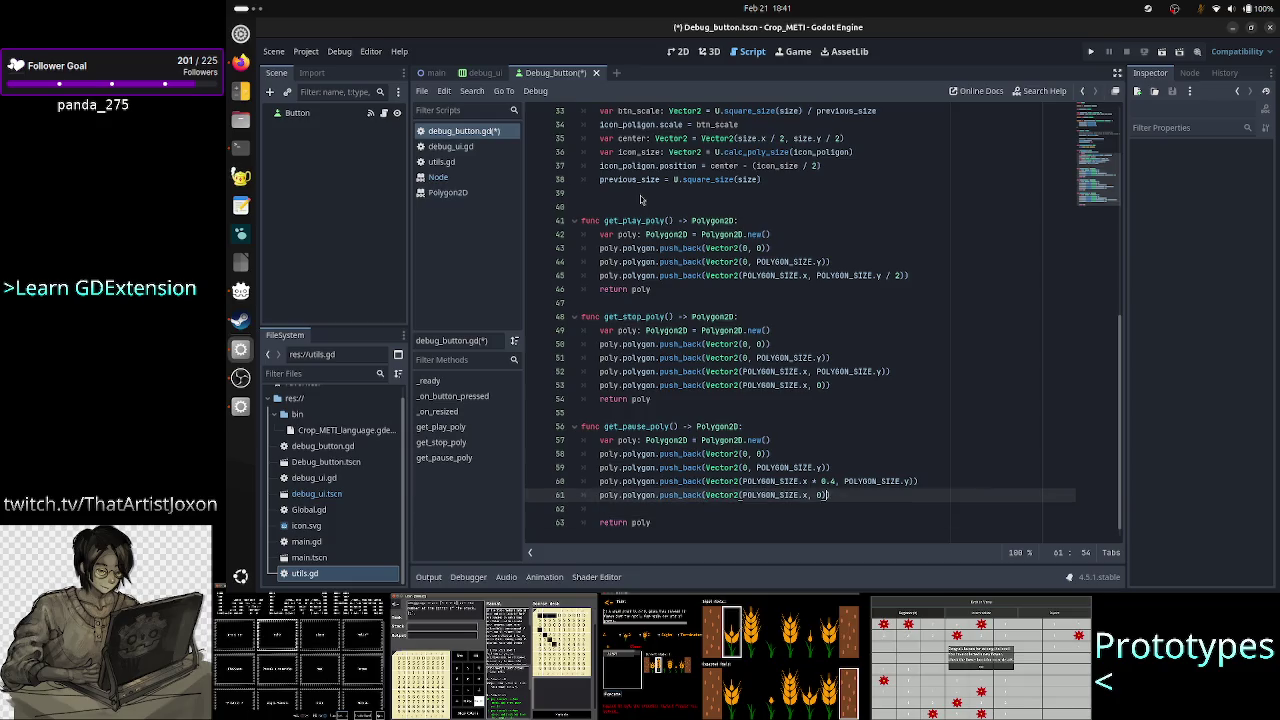
key(Left)
key(Left)
key(Left)
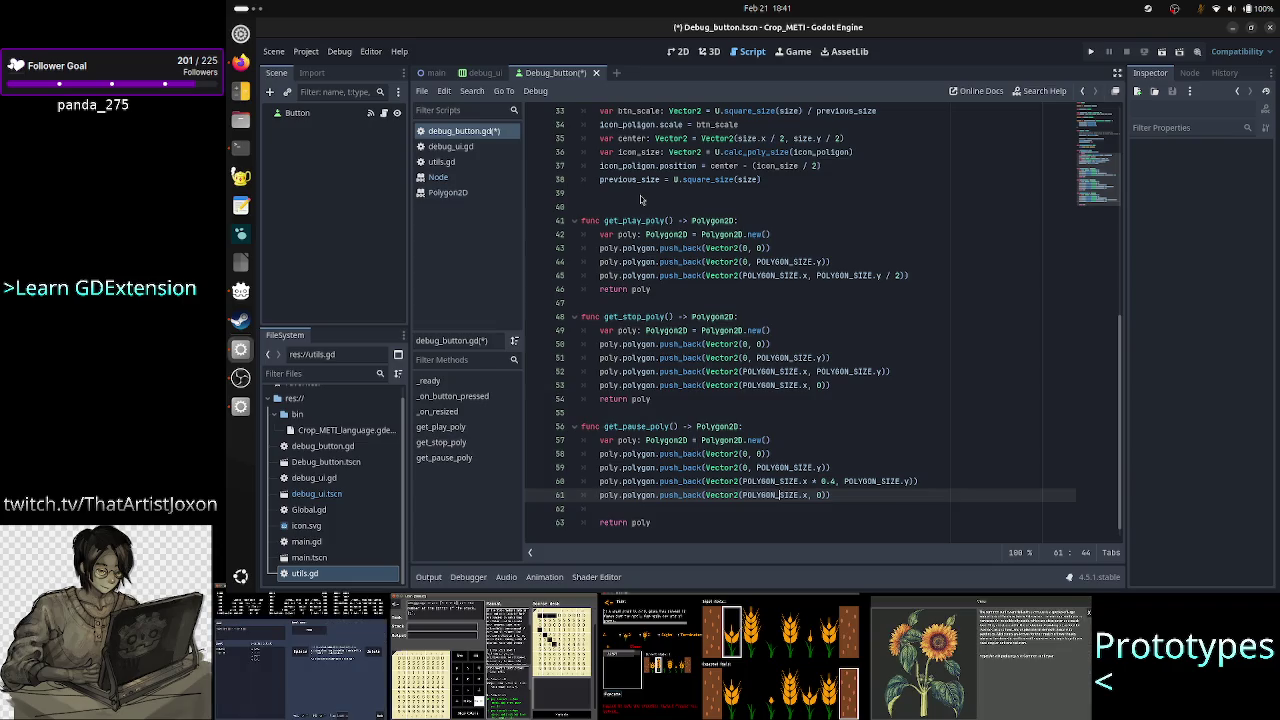
key(Right)
key(Right)
key(Right)
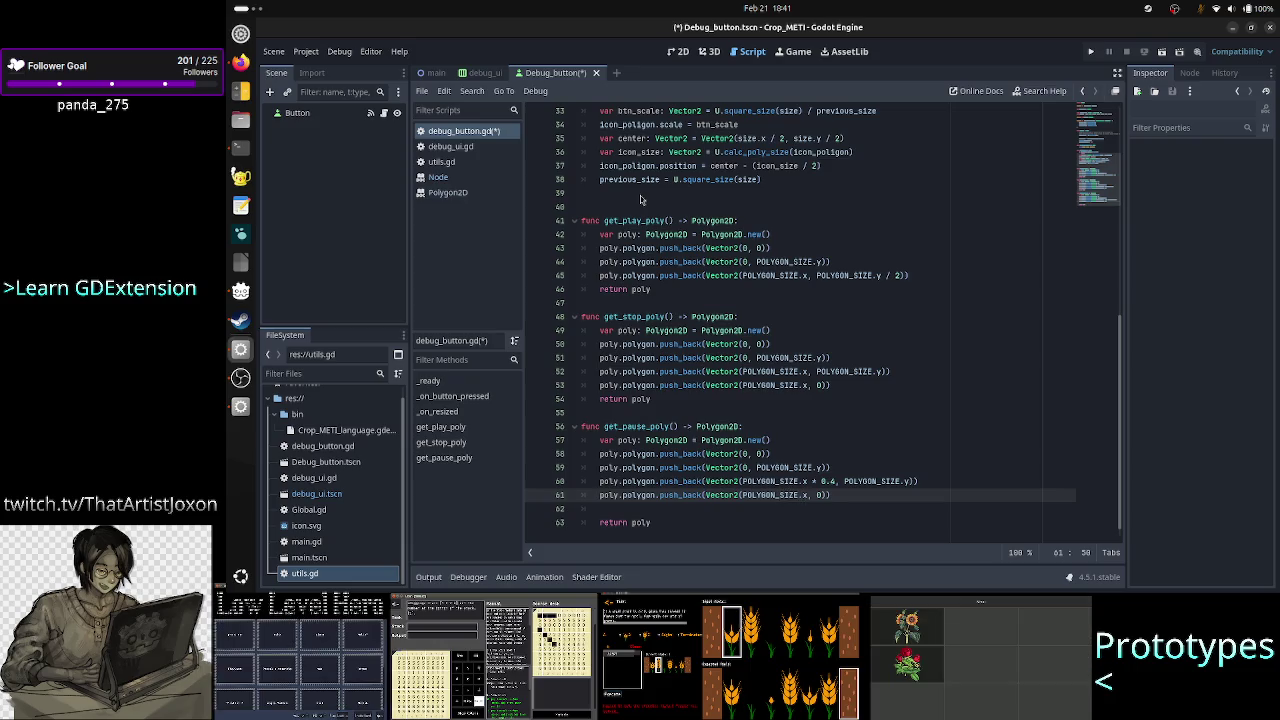
text(*)
text( 0.4)
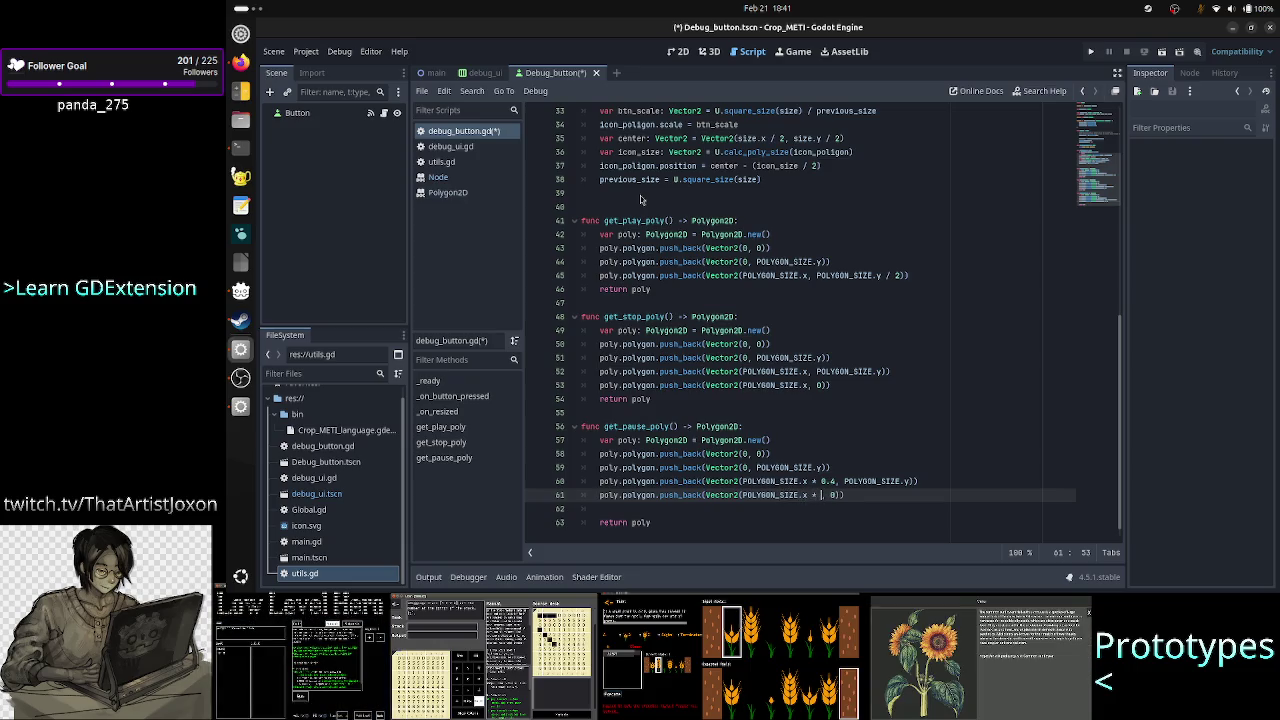
key(Right)
key(Right)
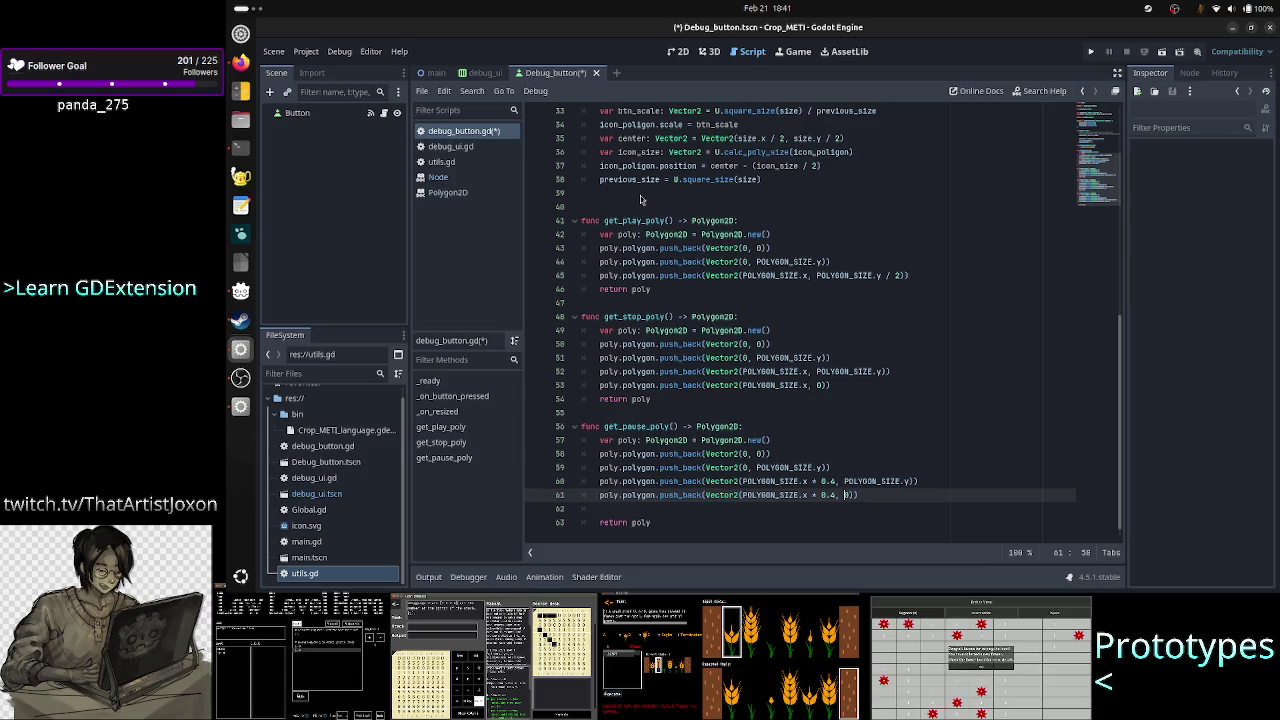
key(End)
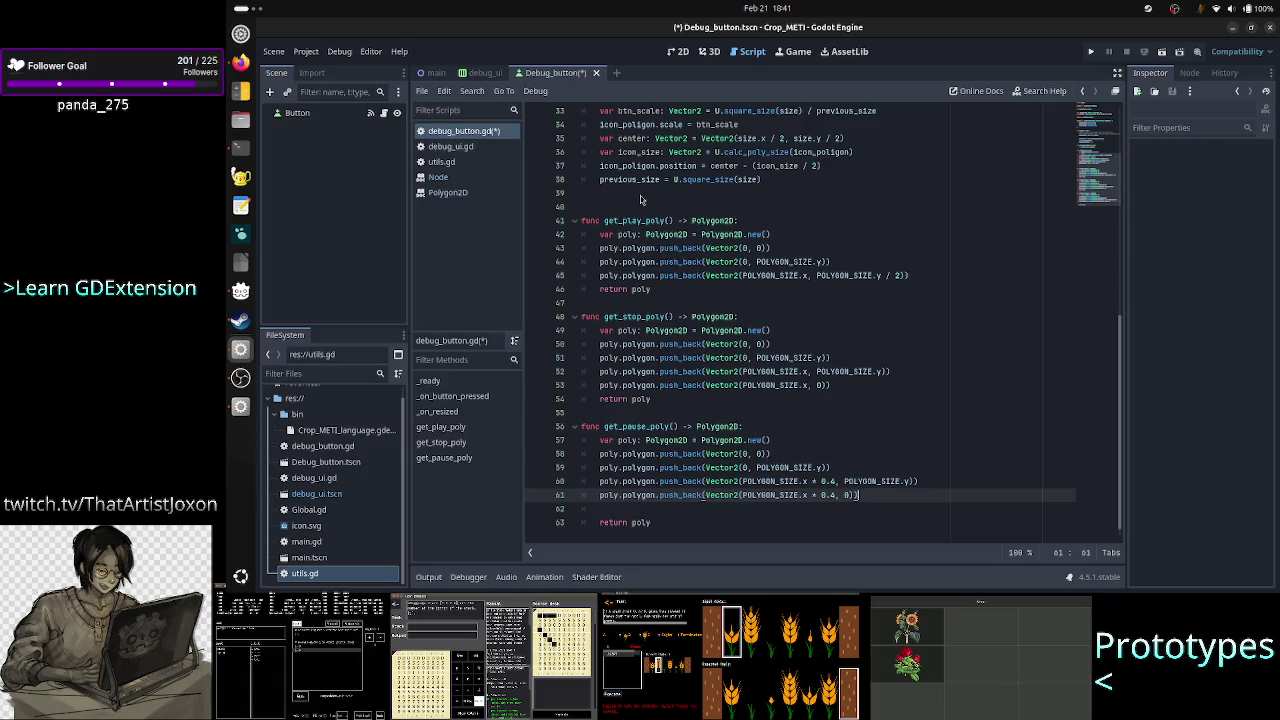
key(Up)
key(Up)
key(Up)
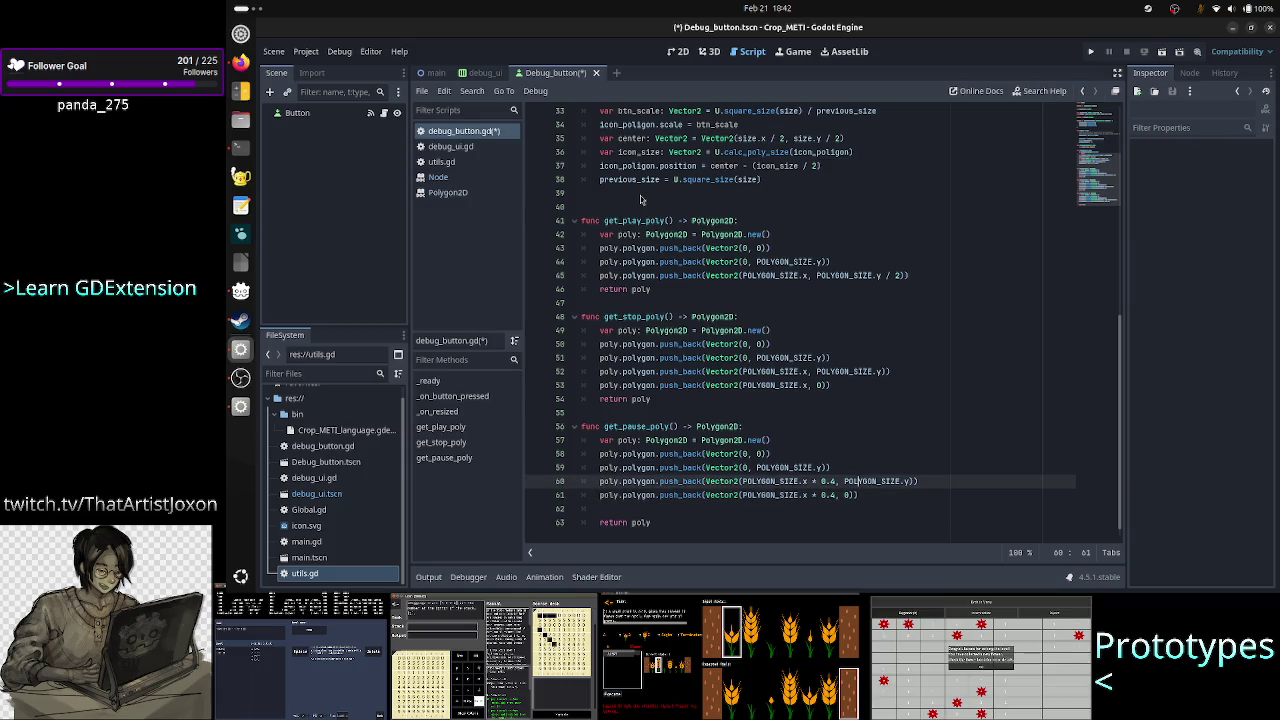
key(Return)
Add '#first rectangle' above the four points and '#second rectangle' below them.
text(# )
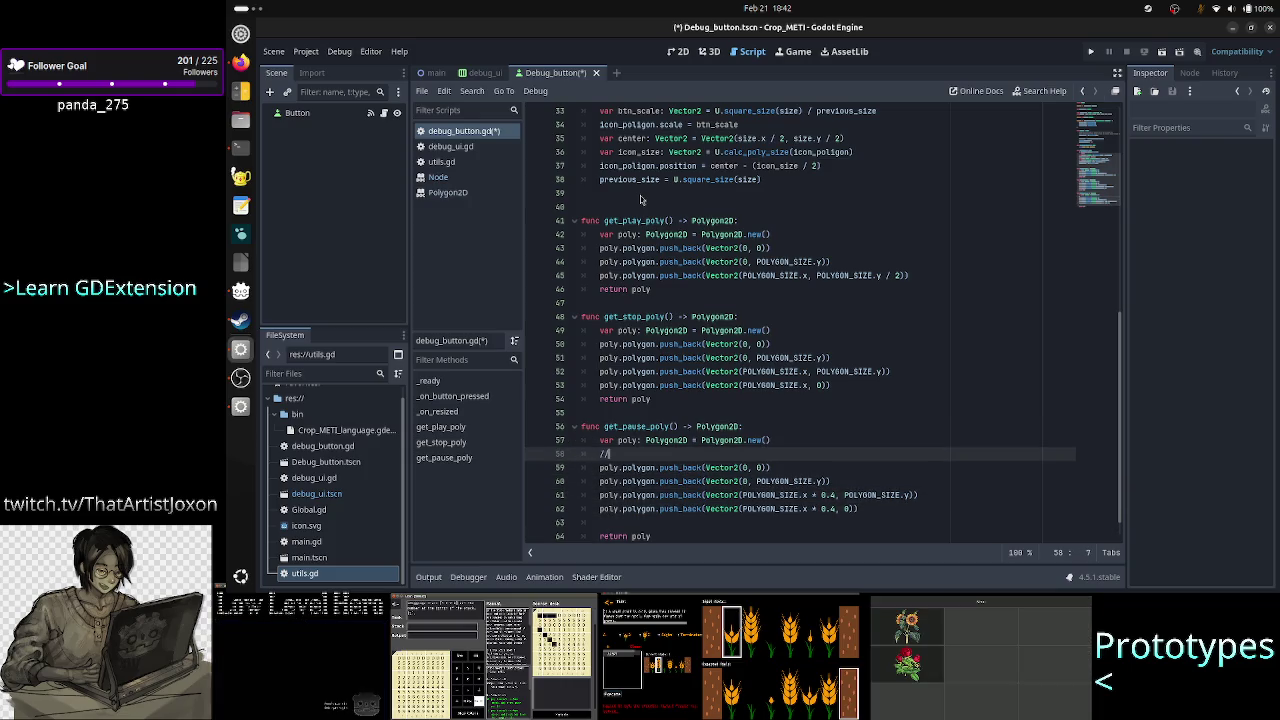
text(fir)
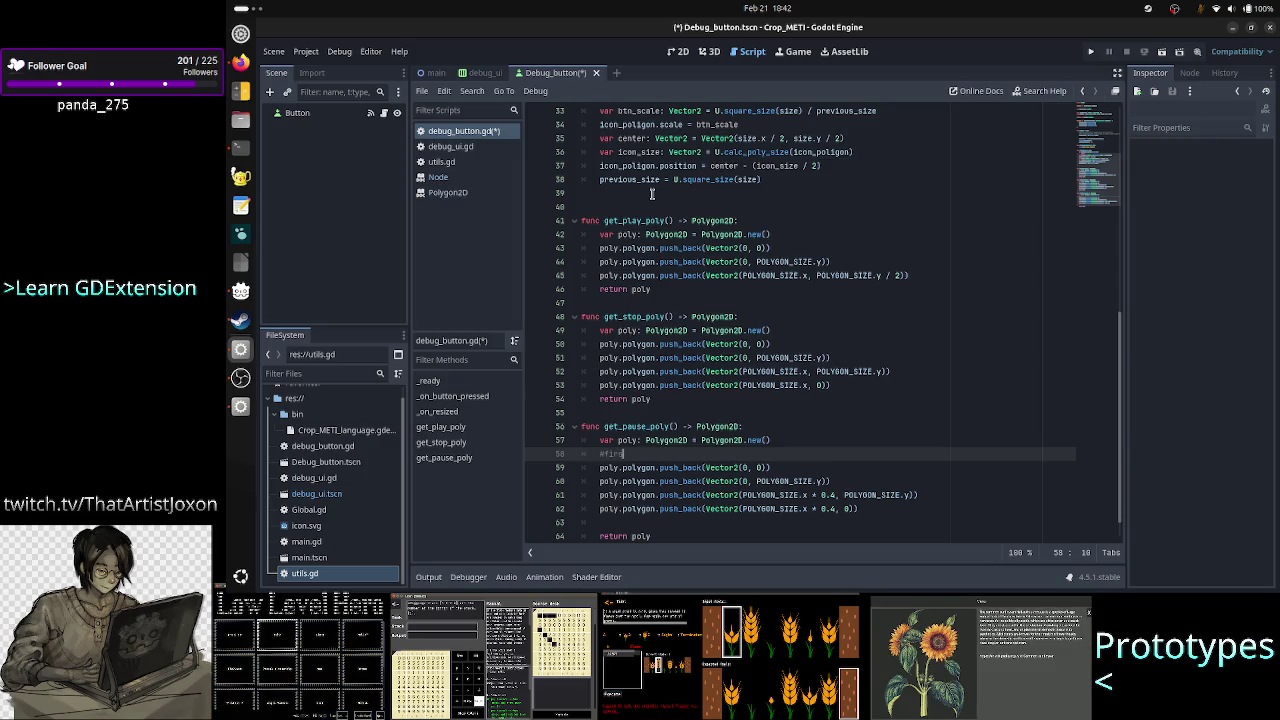
text(st ectangle)
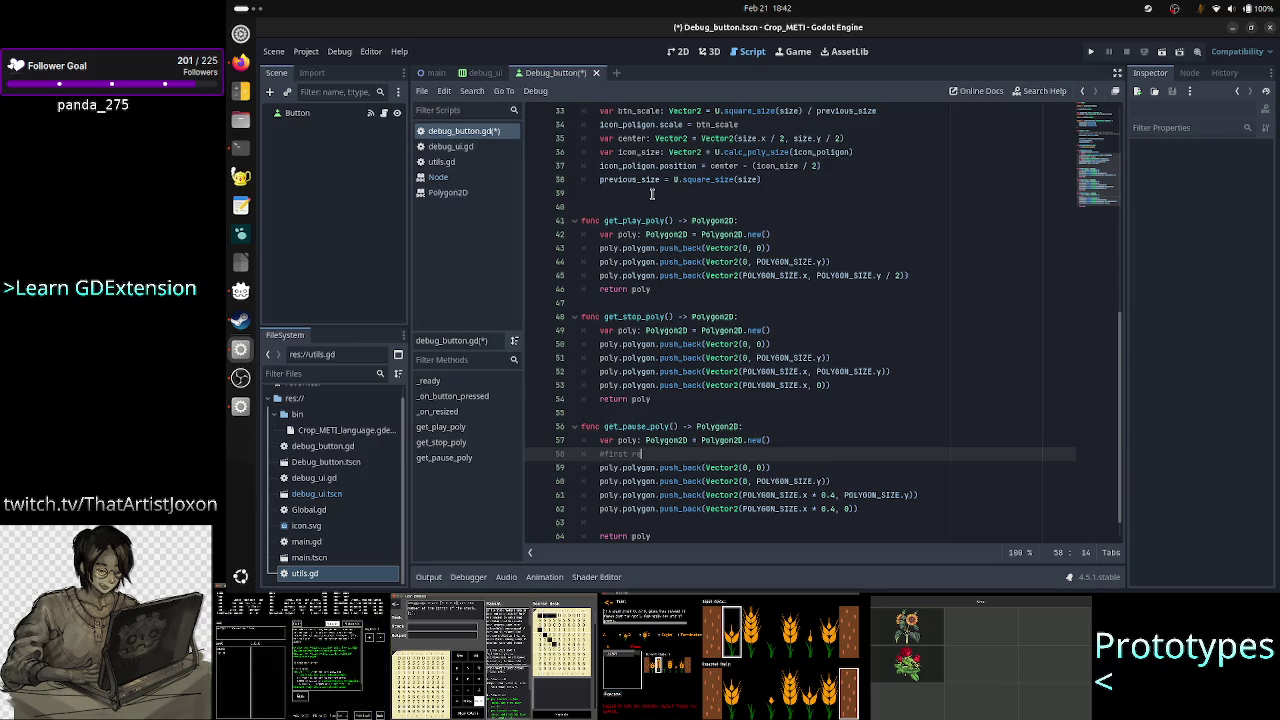
key(Down)
key(Down)
key(Down)
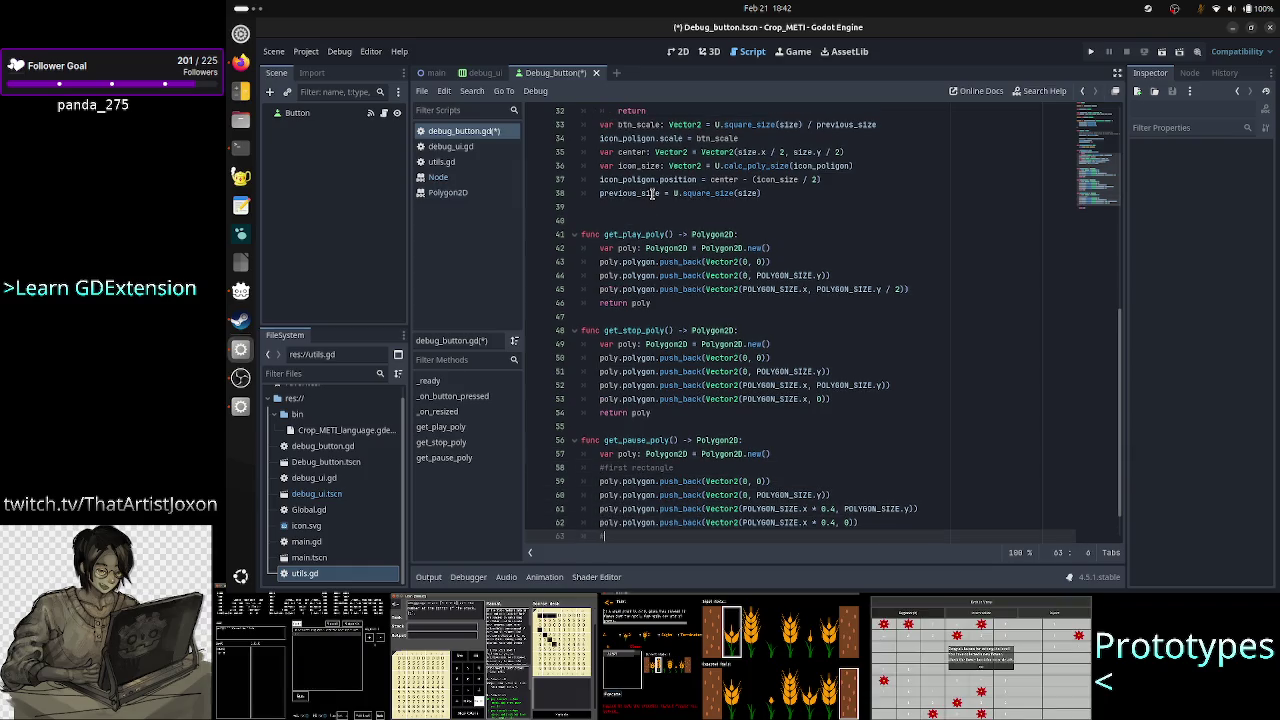
text(second recta)
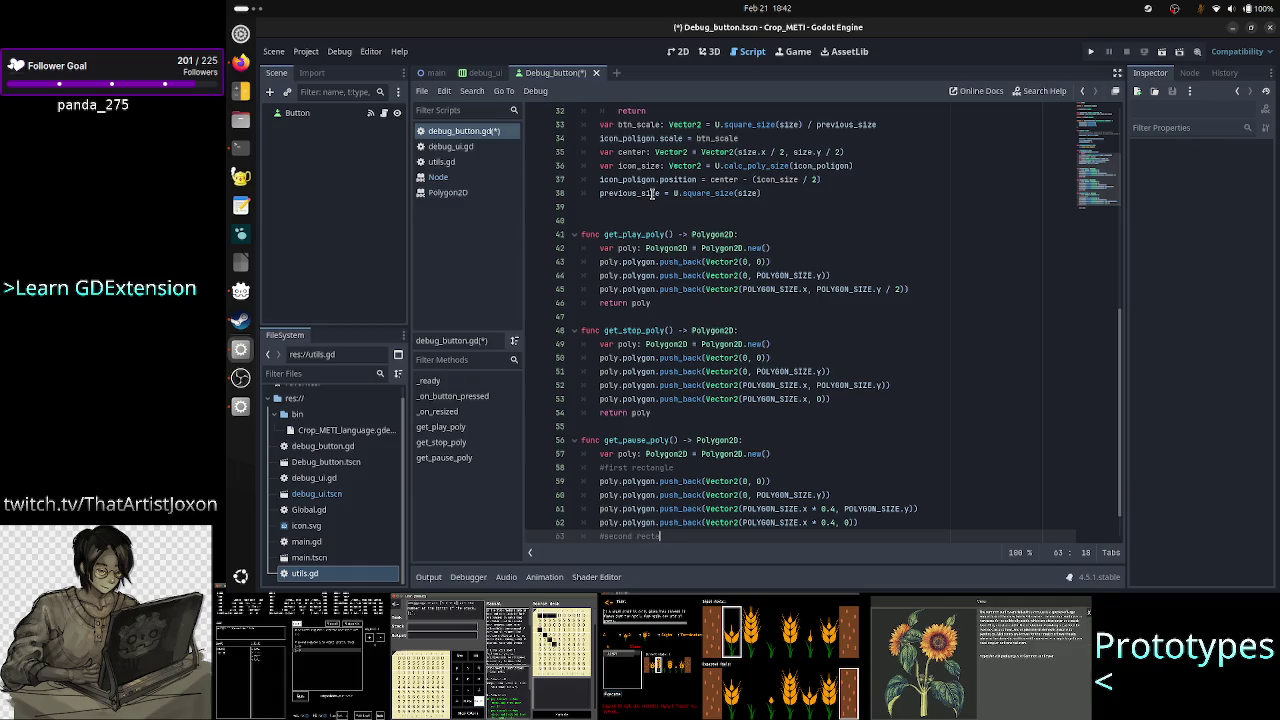
text(ngle)
key(Return)
Copy the four points under #second rectangle and remove the extra blank line.
key(Up)
key(Up)
key(Up)
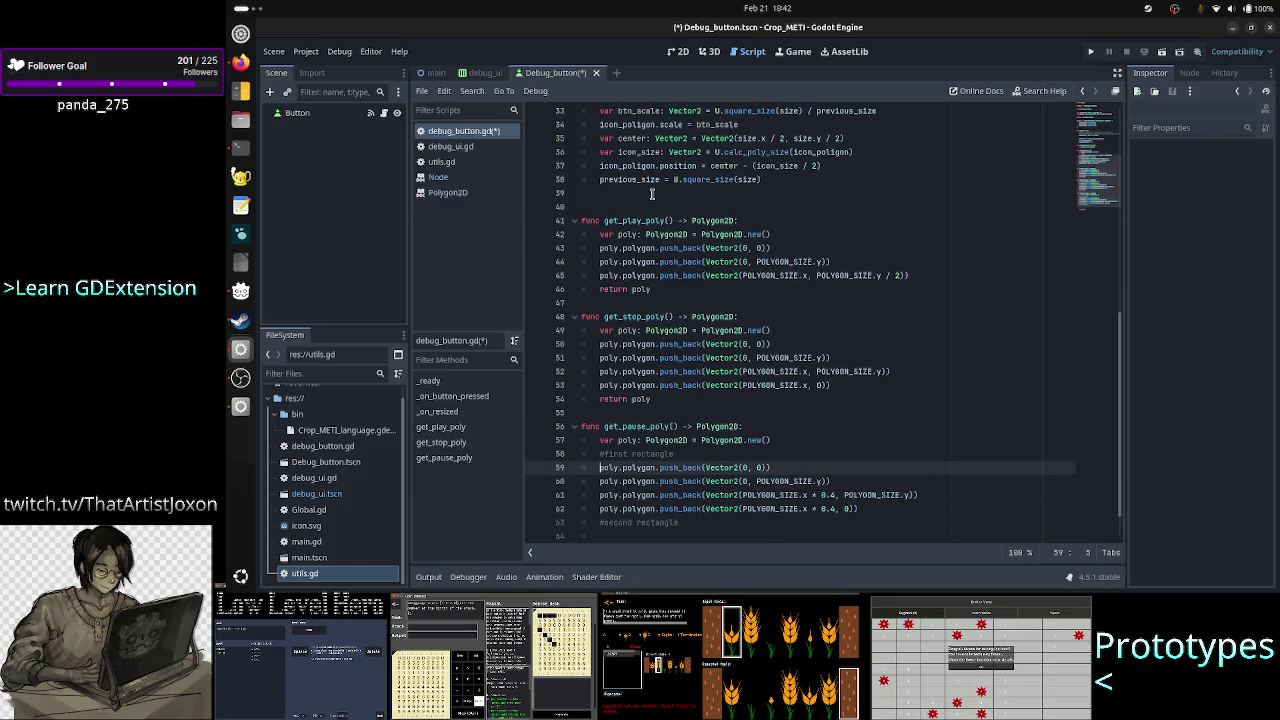
key(shift+Down)
key(shift+Down)
key(shift+Down)
key(shift+End)
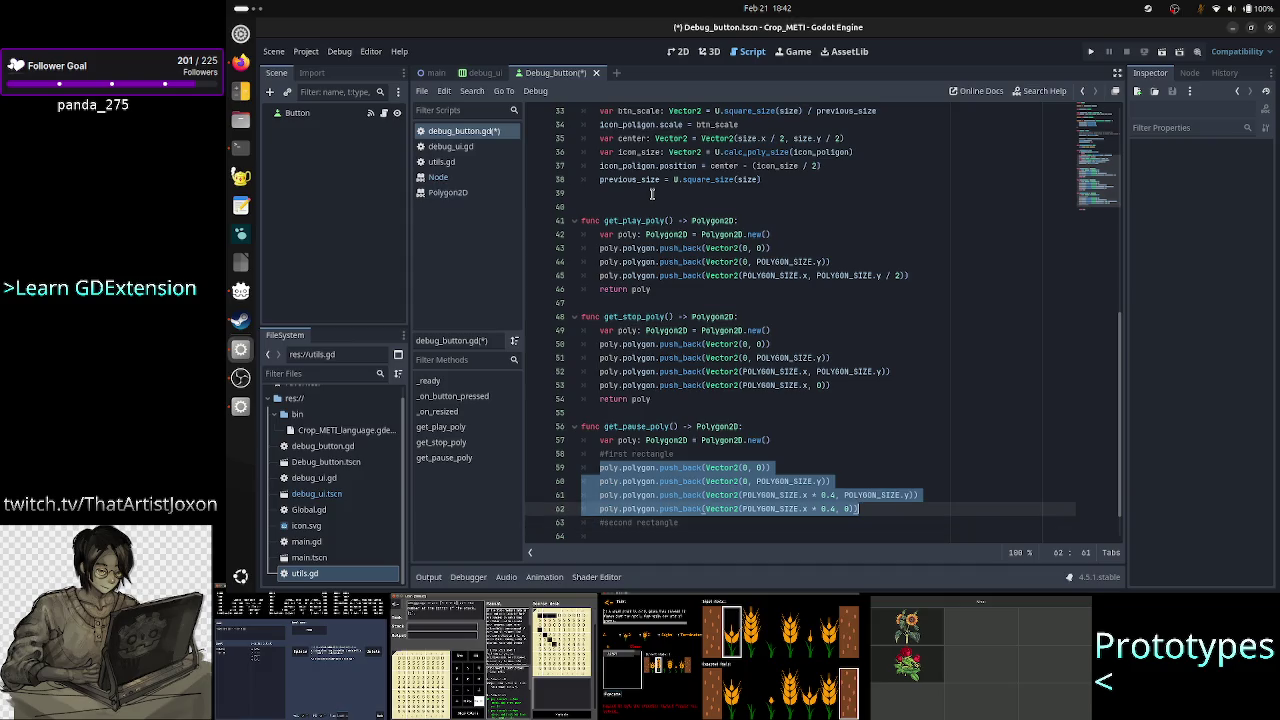
key(ctrl+c)
key(Down)
key(Down)
key(ctrl+v)
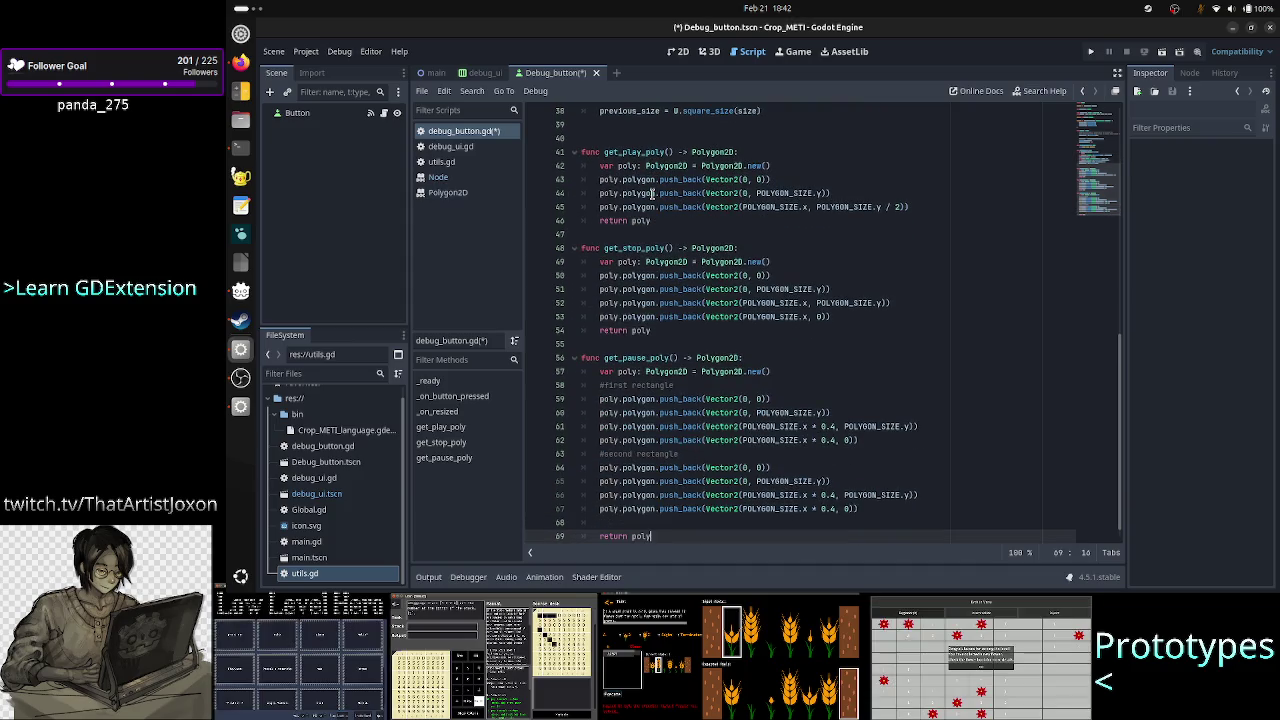
key(Return)
key(BackSpace)
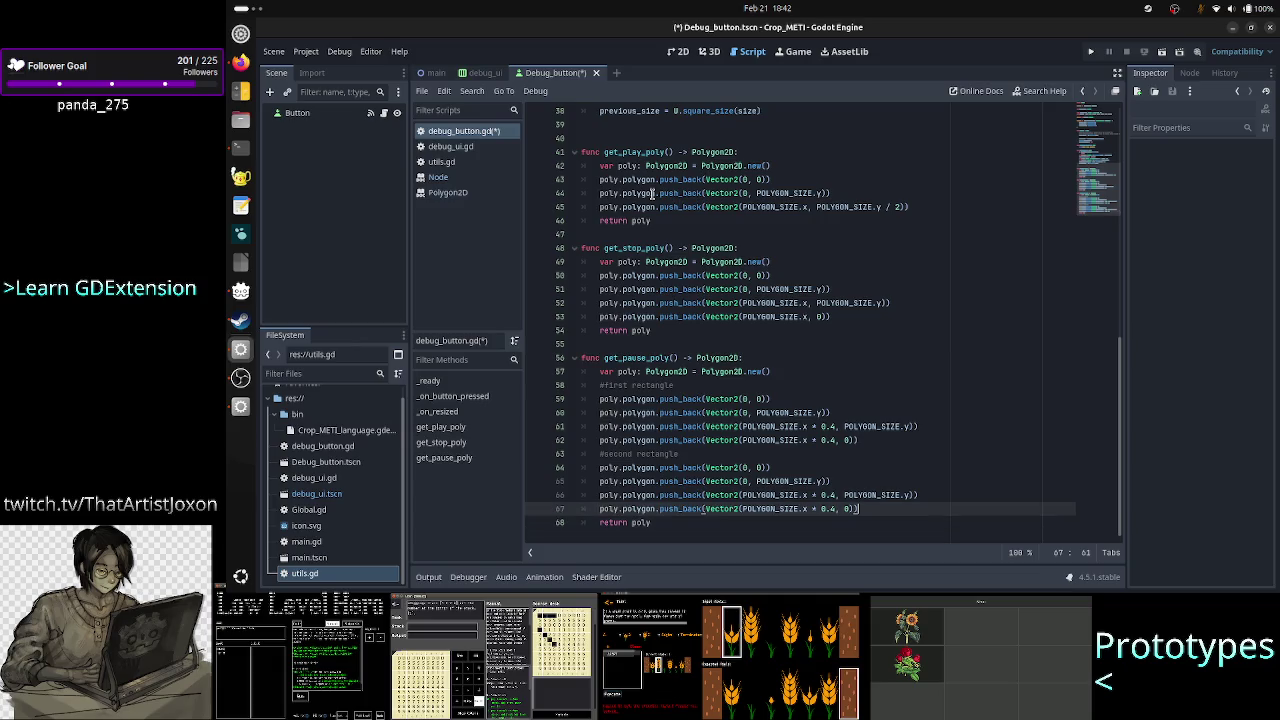
key(Up)
key(Up)
key(Up)
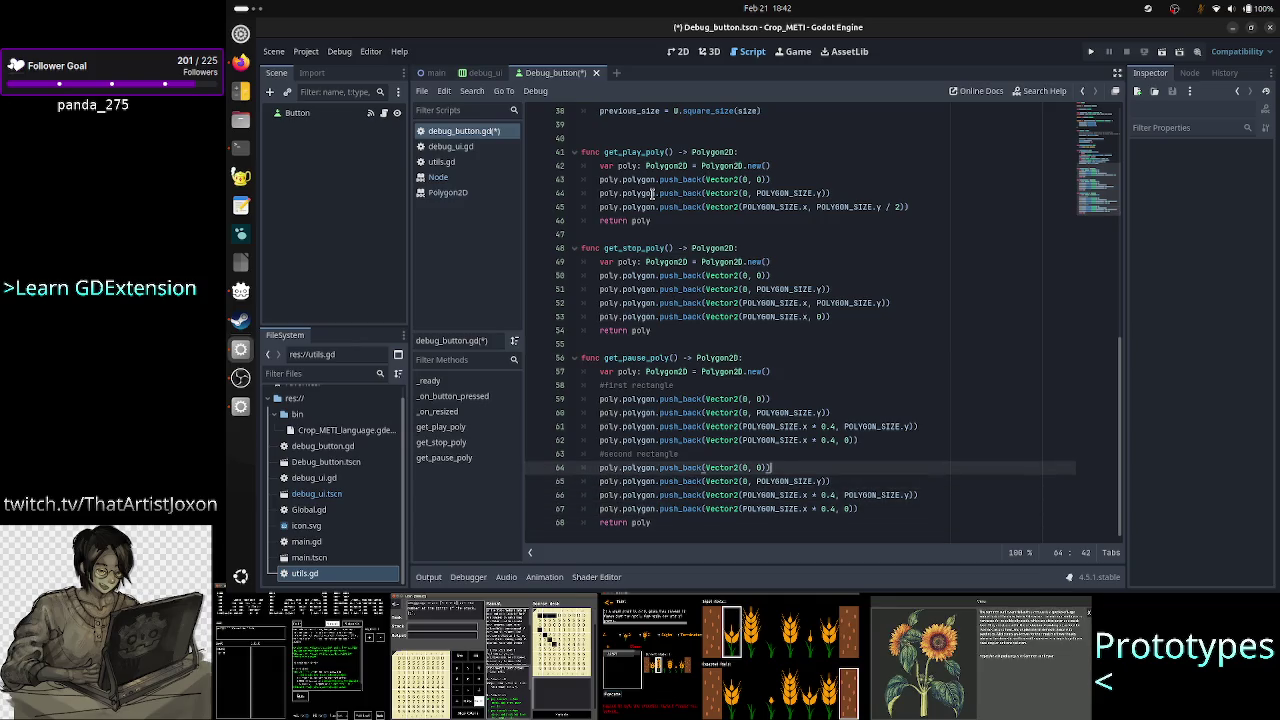
key(BackSpace)
key(Left)
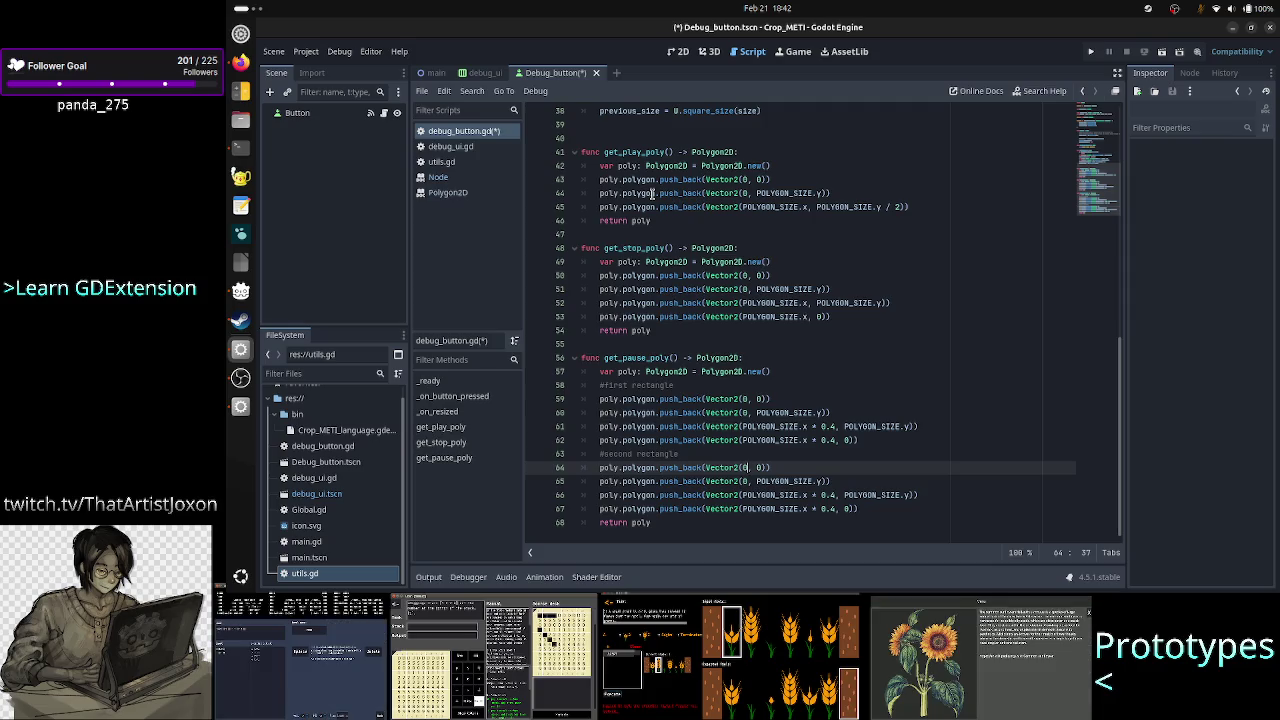
Change the second rectangle's first point from Vector2(0, 0) to Vector2(POLYGON_SIZE.x, 0).
key(BackSpace)
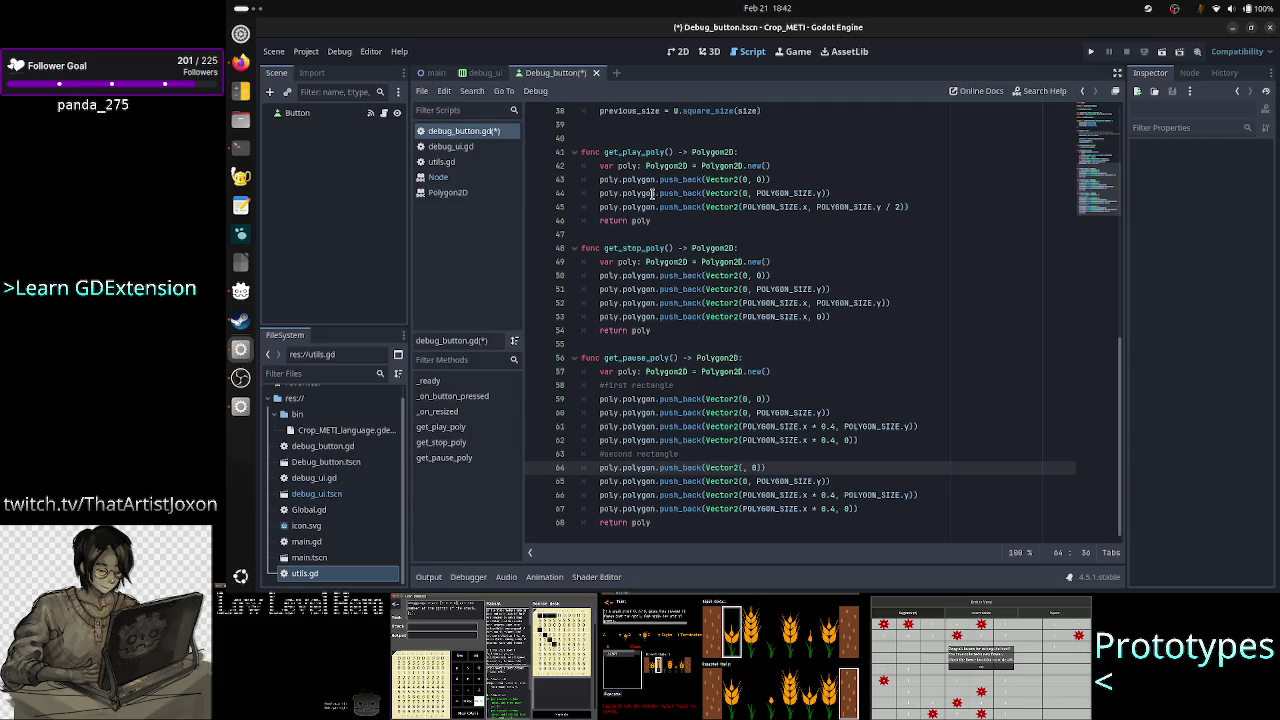
text(Pol)
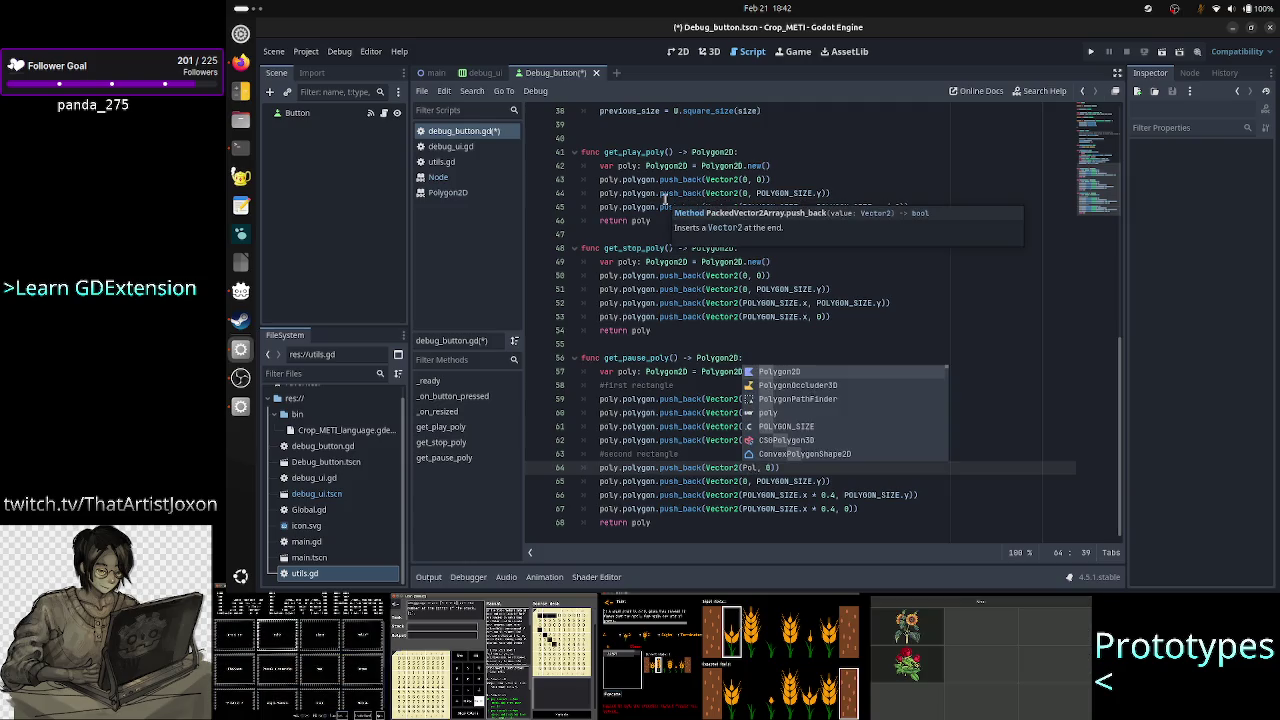
key(BackSpace)
key(BackSpace)
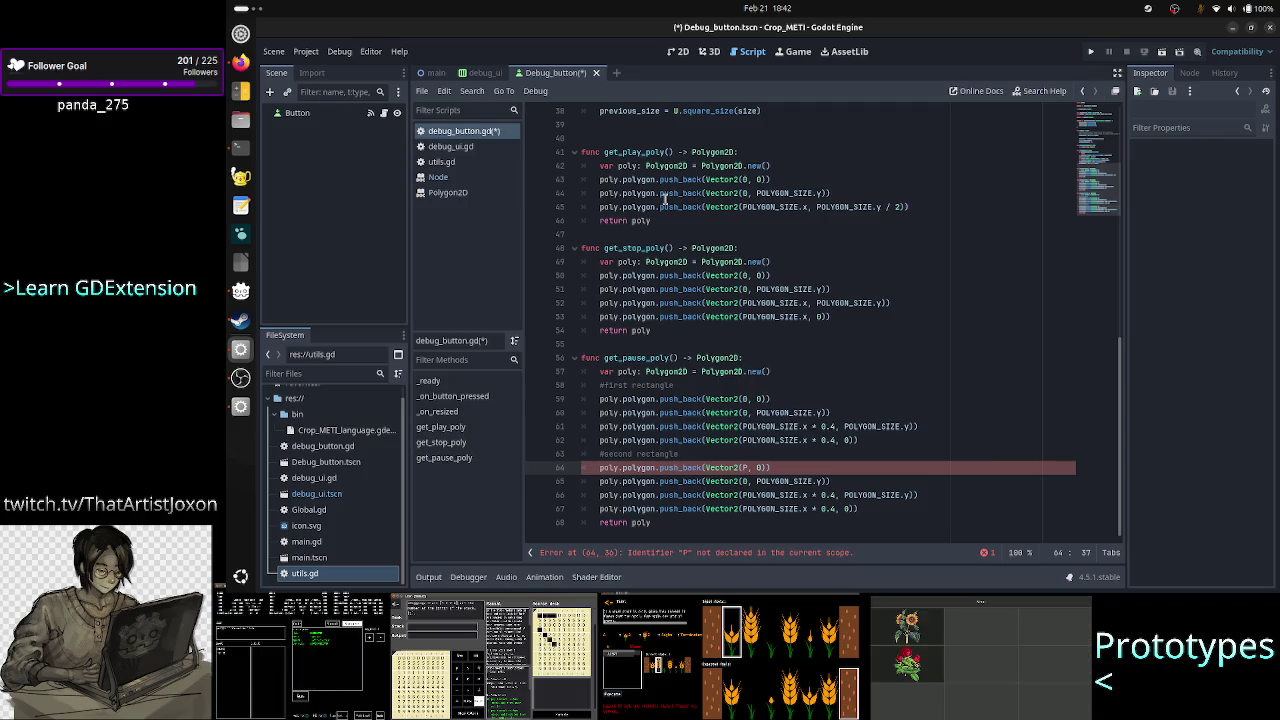
text(OLY)
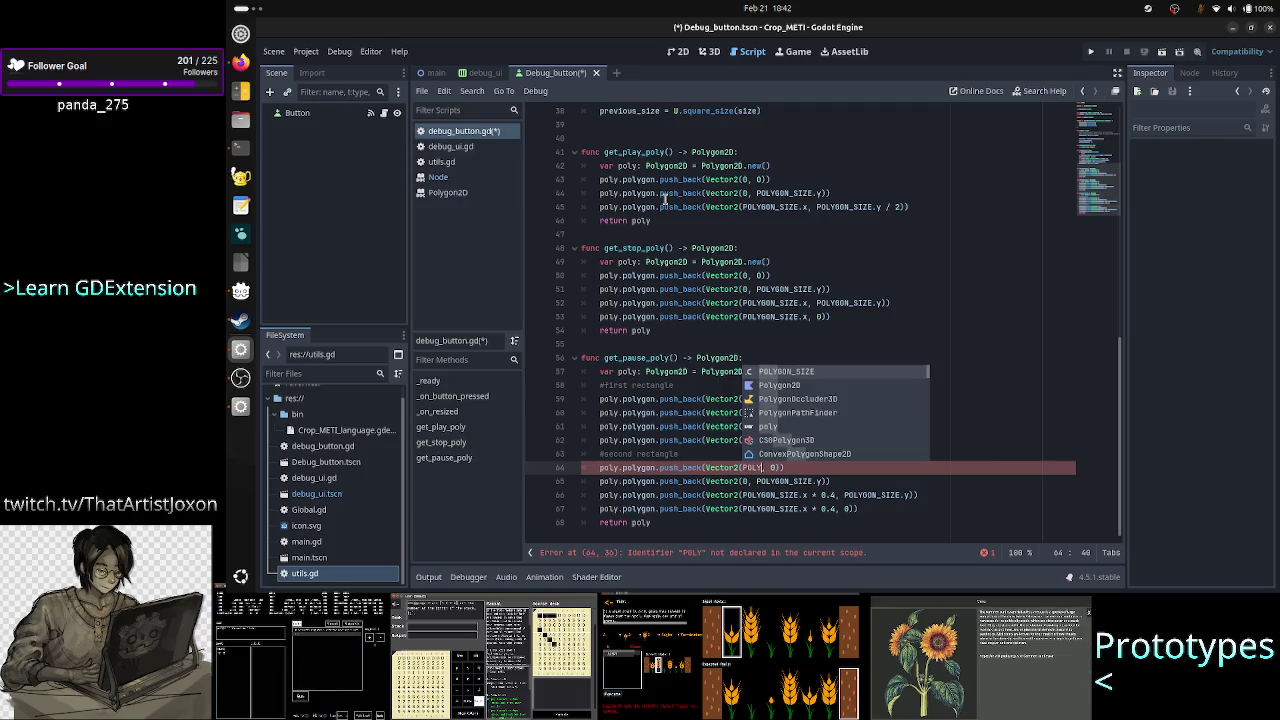
key(Return)
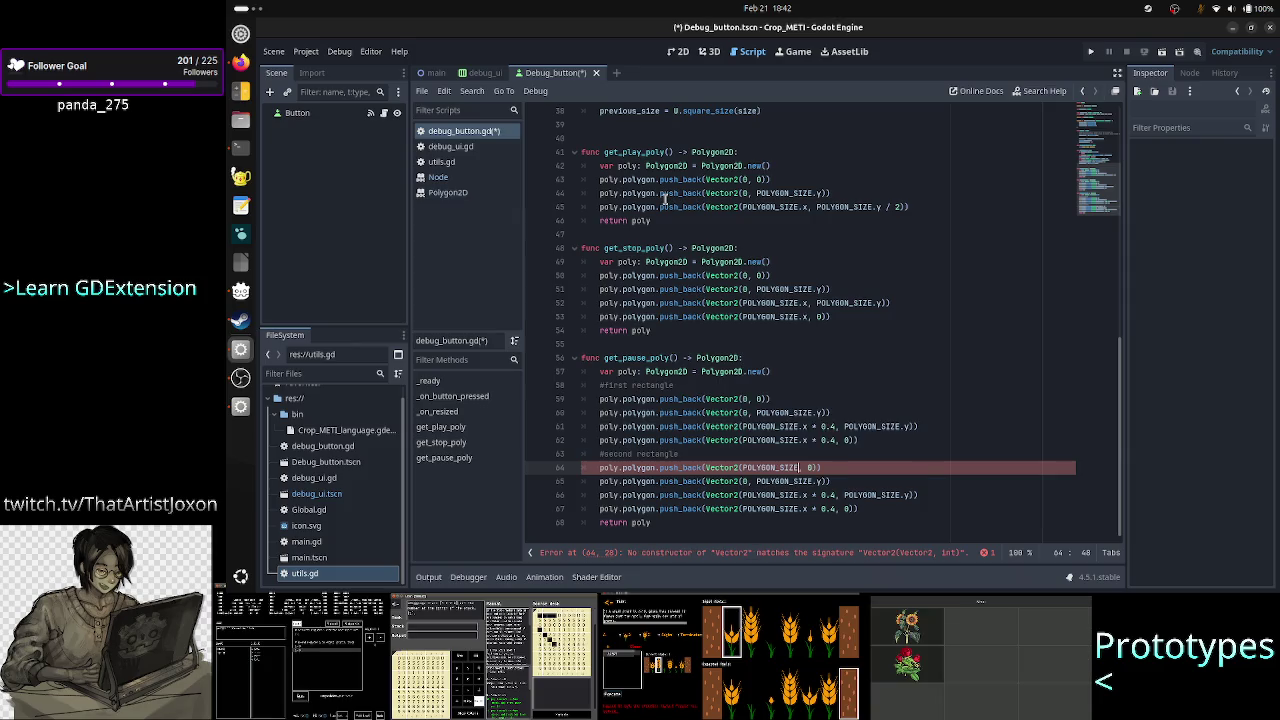
text(.x)
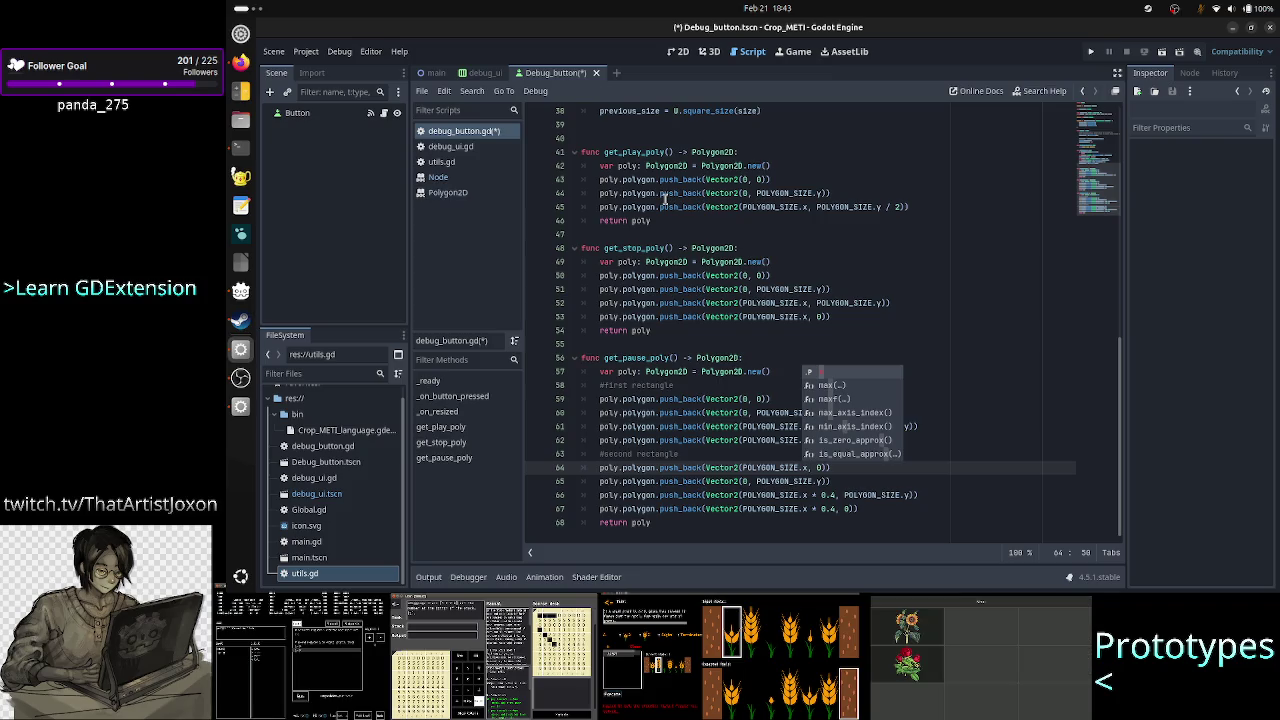
key(Escape)
key(Up)
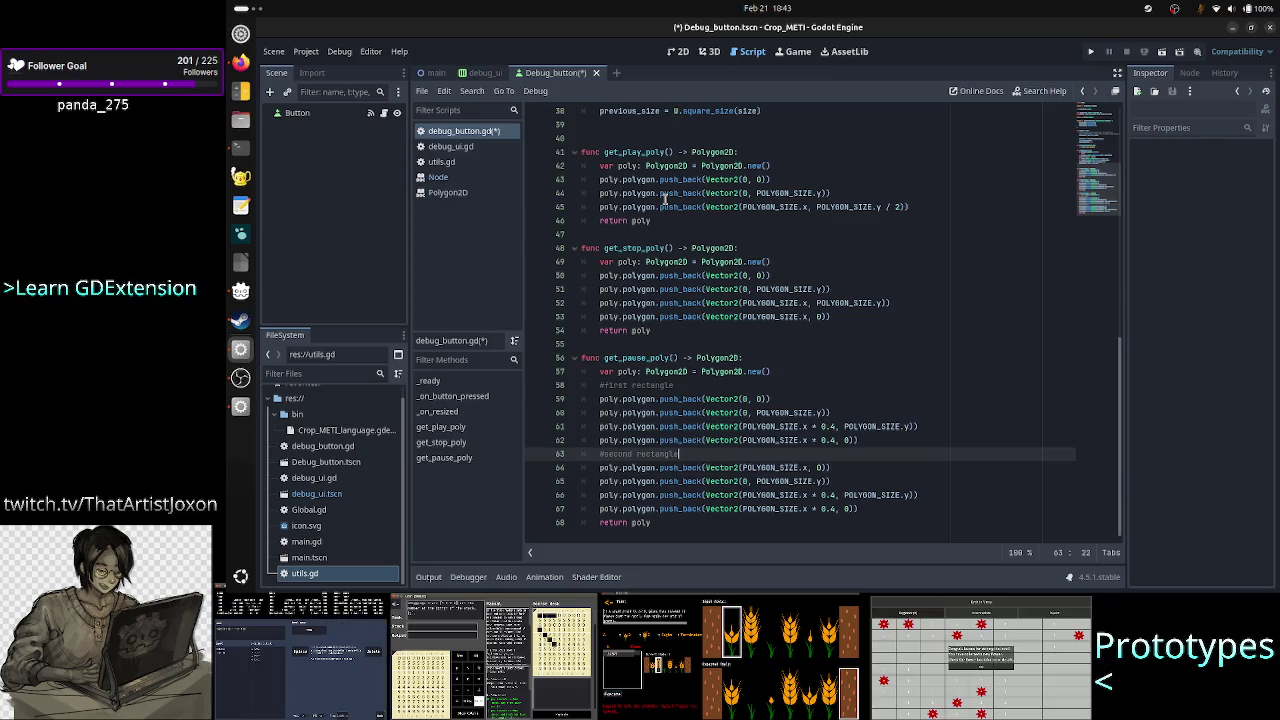
key(Return)
text(siz)
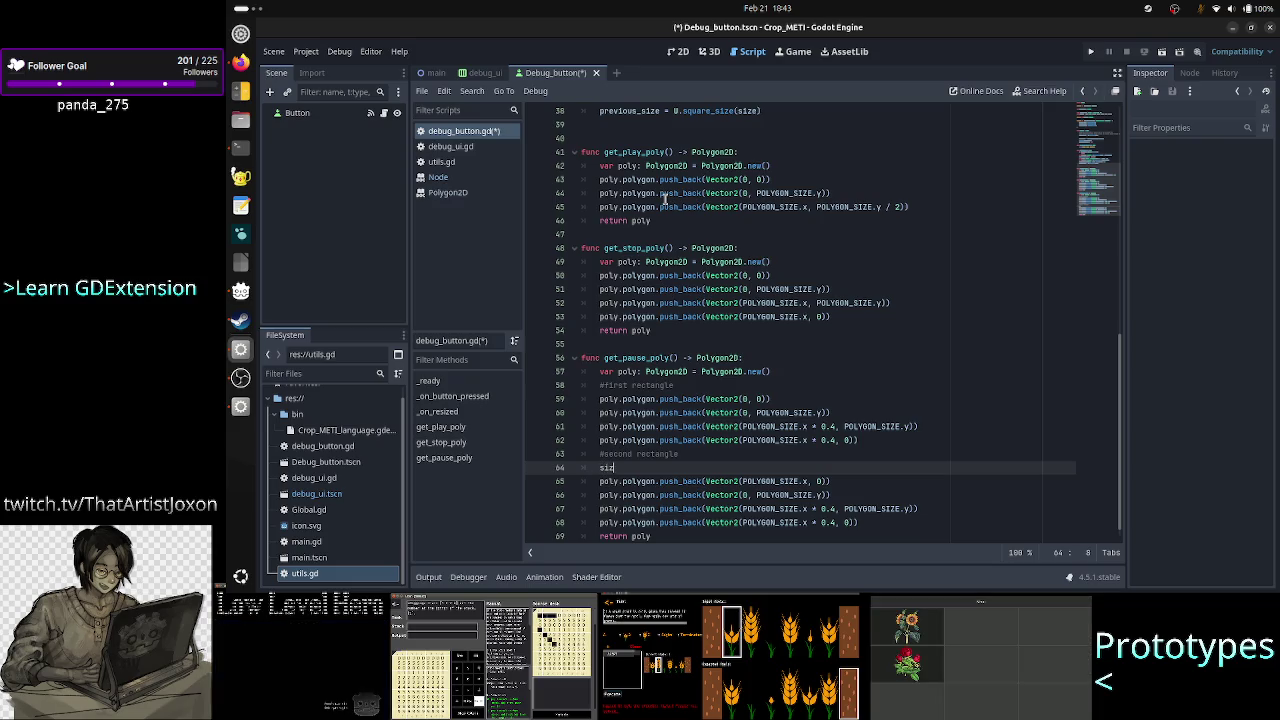
text(e#0.4 *)
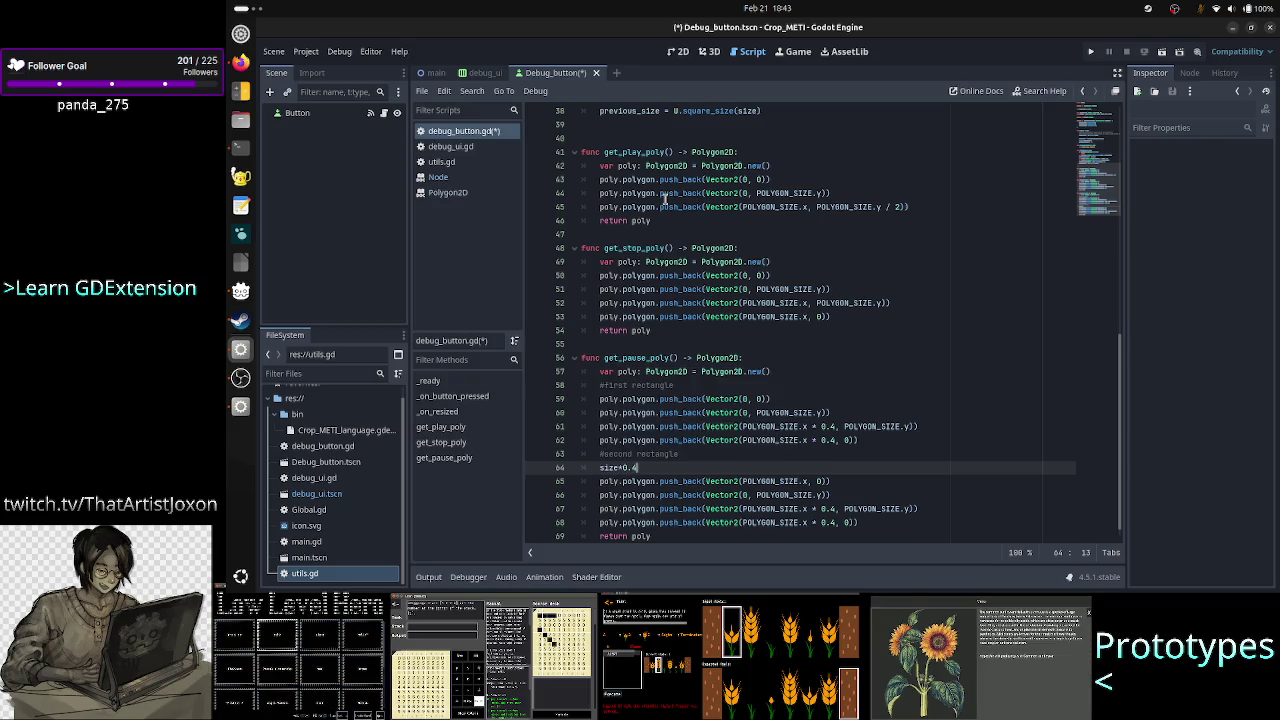
key(Left)
key(Left)
key(Left)
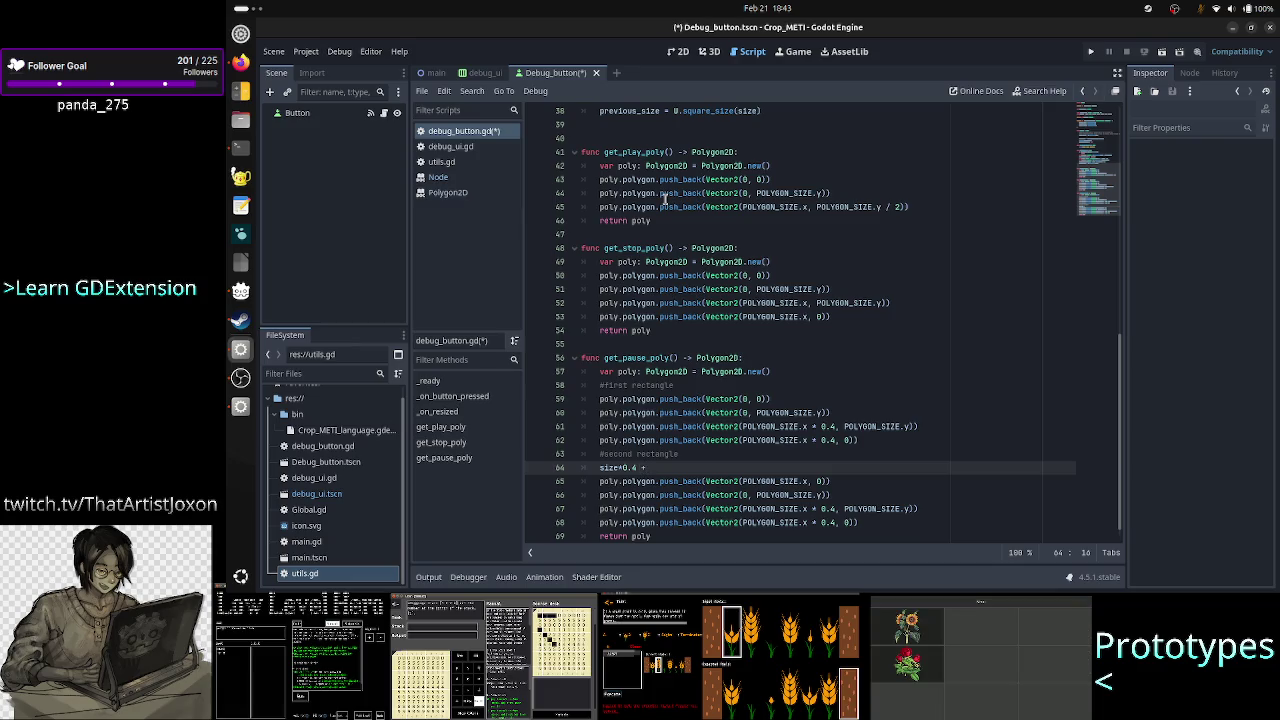
text( size)
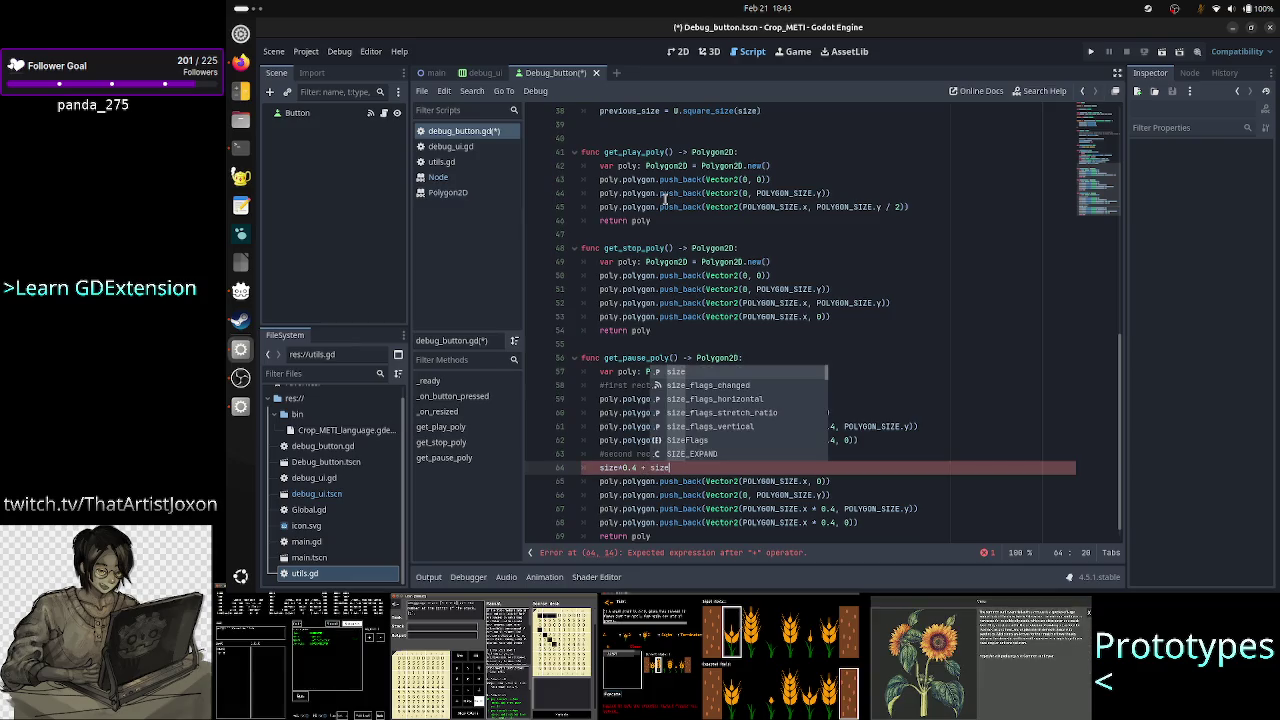
text(*0.2)
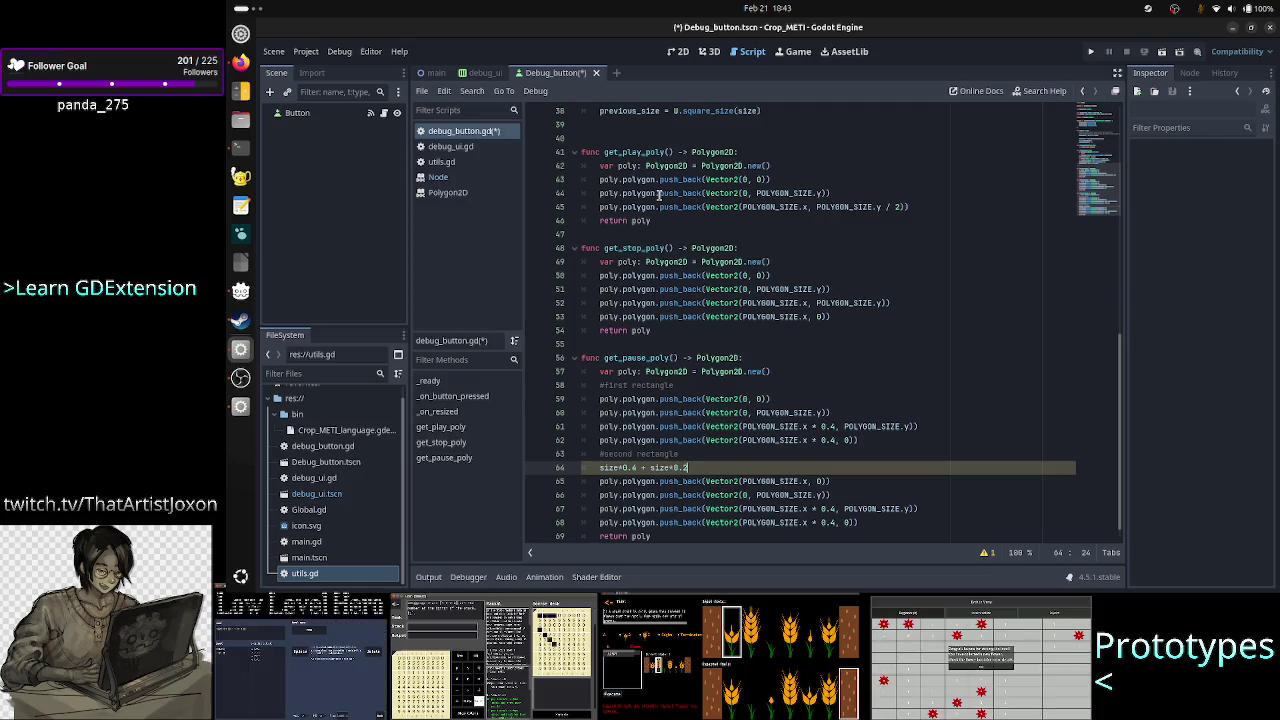
text( = )
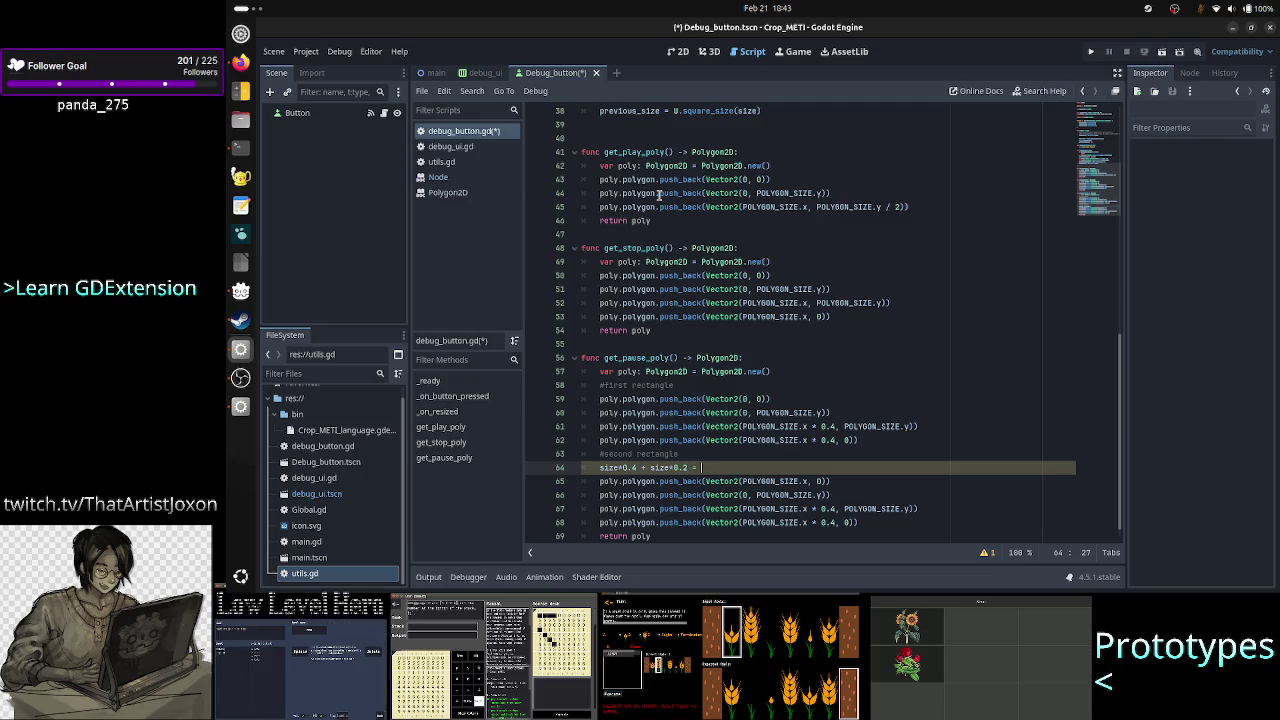
text(size()
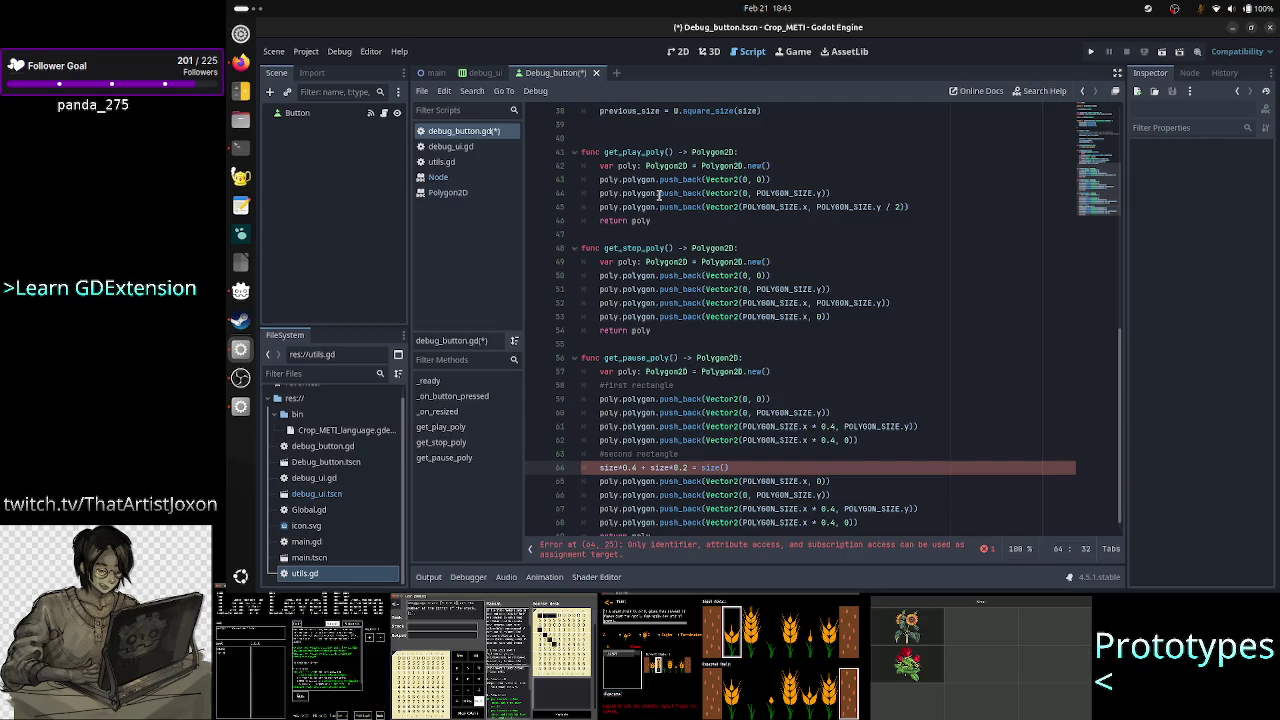
key(Home)
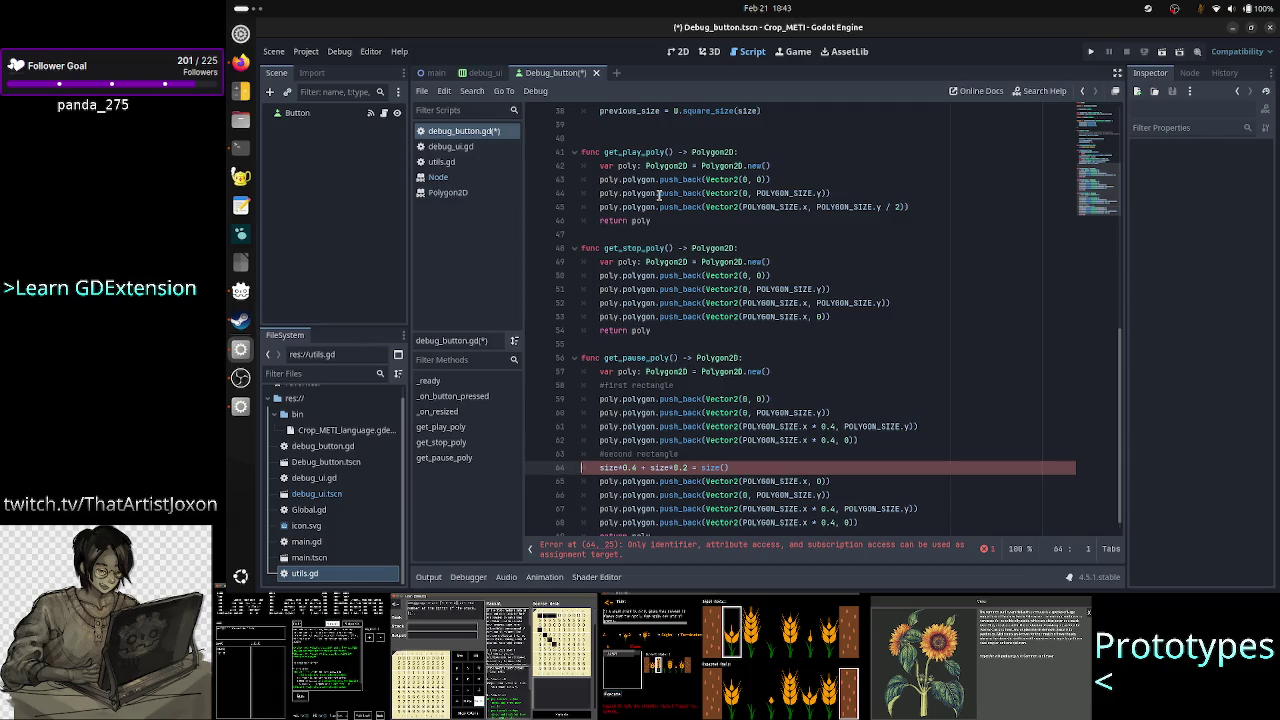
key(shift+End)
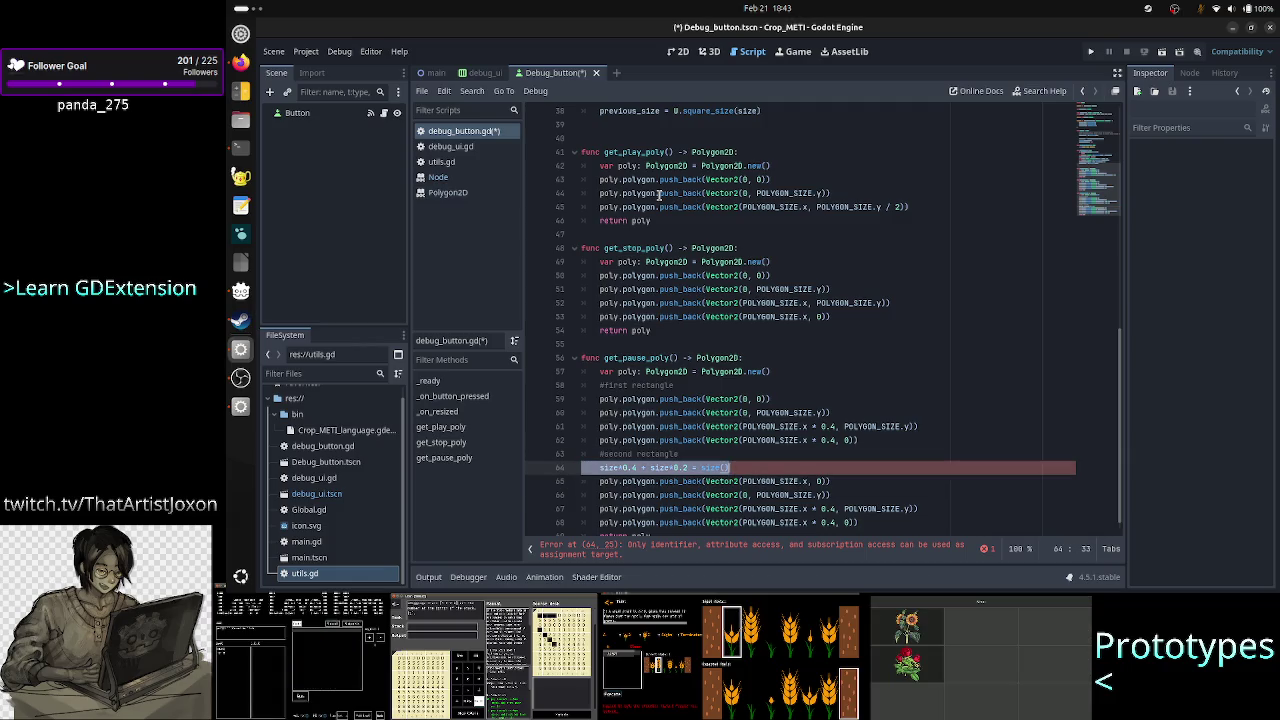
key(Delete)
key(Delete)
Set the second rectangle's first point x to POLYGON_SIZE.x * 0.6 on line 64.
key(ctrl+Right)
key(ctrl+Right)
key(ctrl+Right)
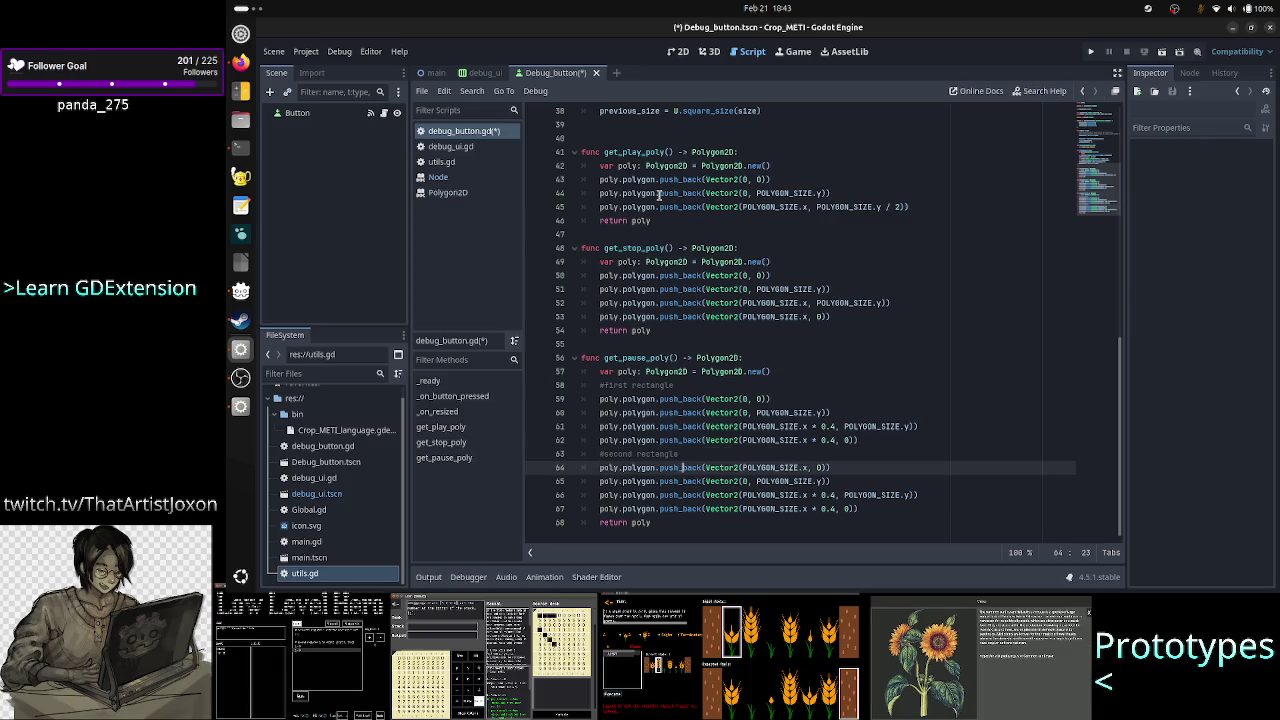
key(ctrl+Right)
key(ctrl+Right)
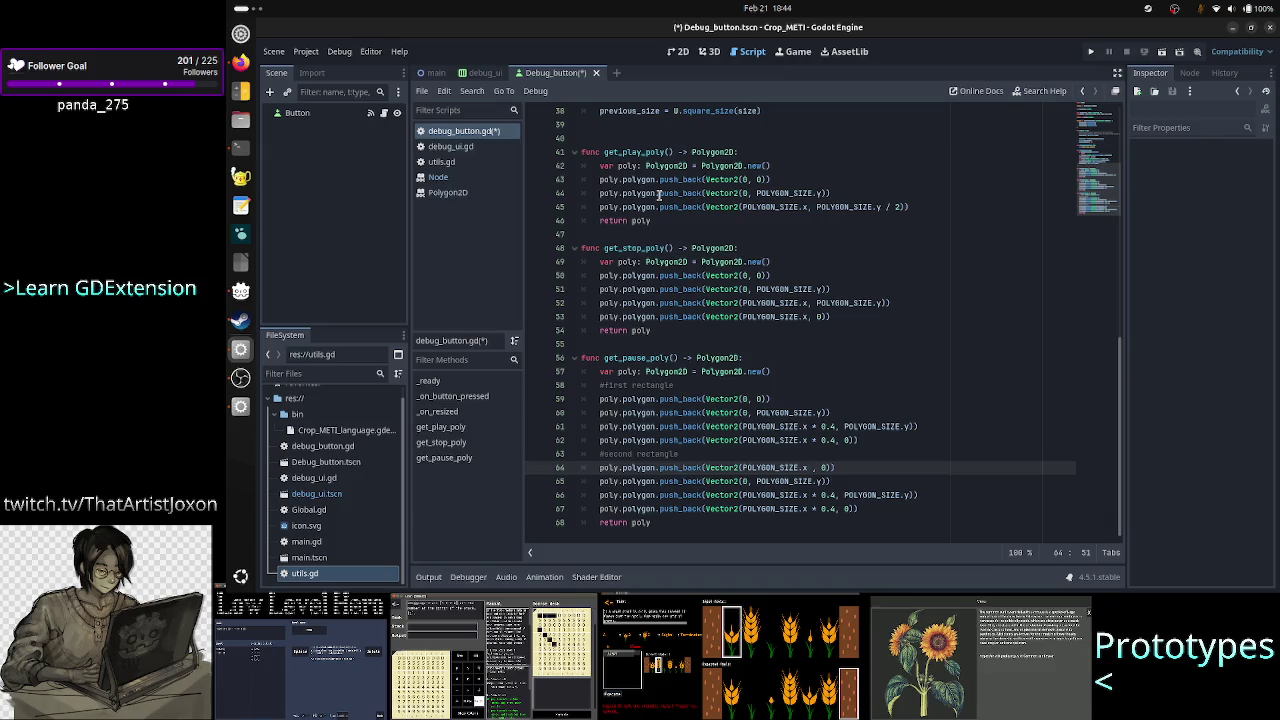
text(* 0)
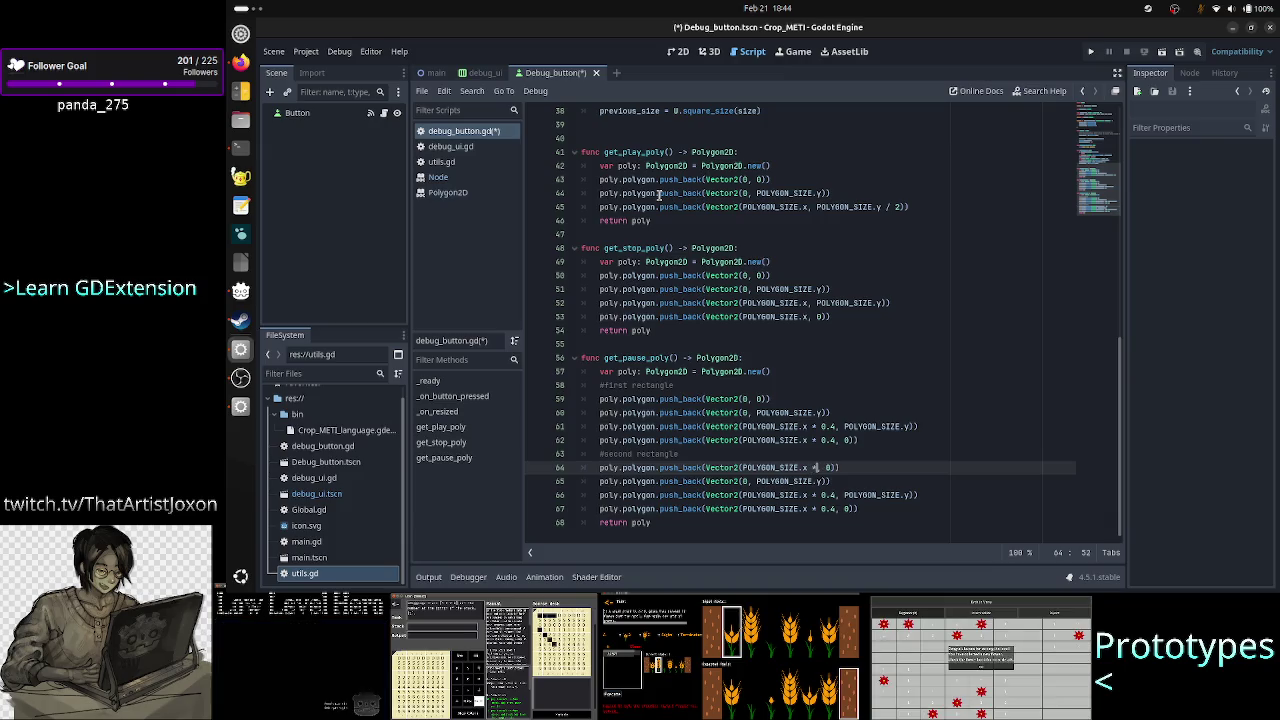
text(.4)
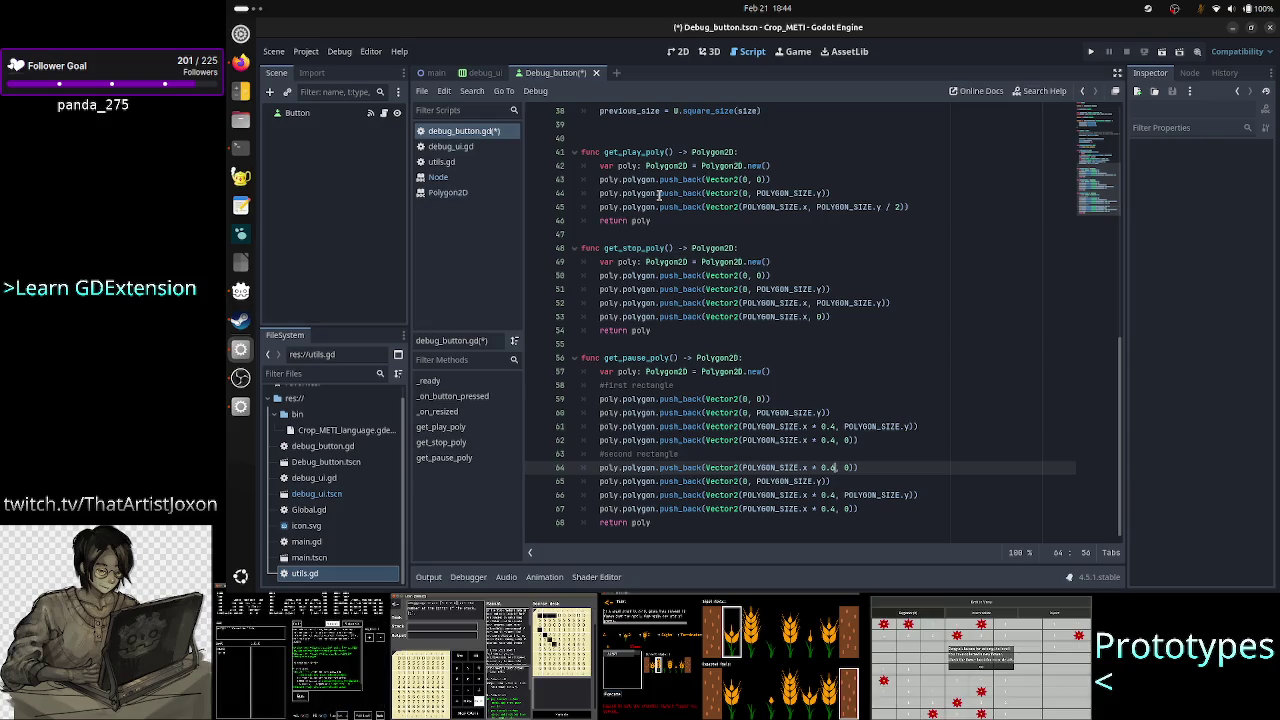
key(BackSpace)
text(6)
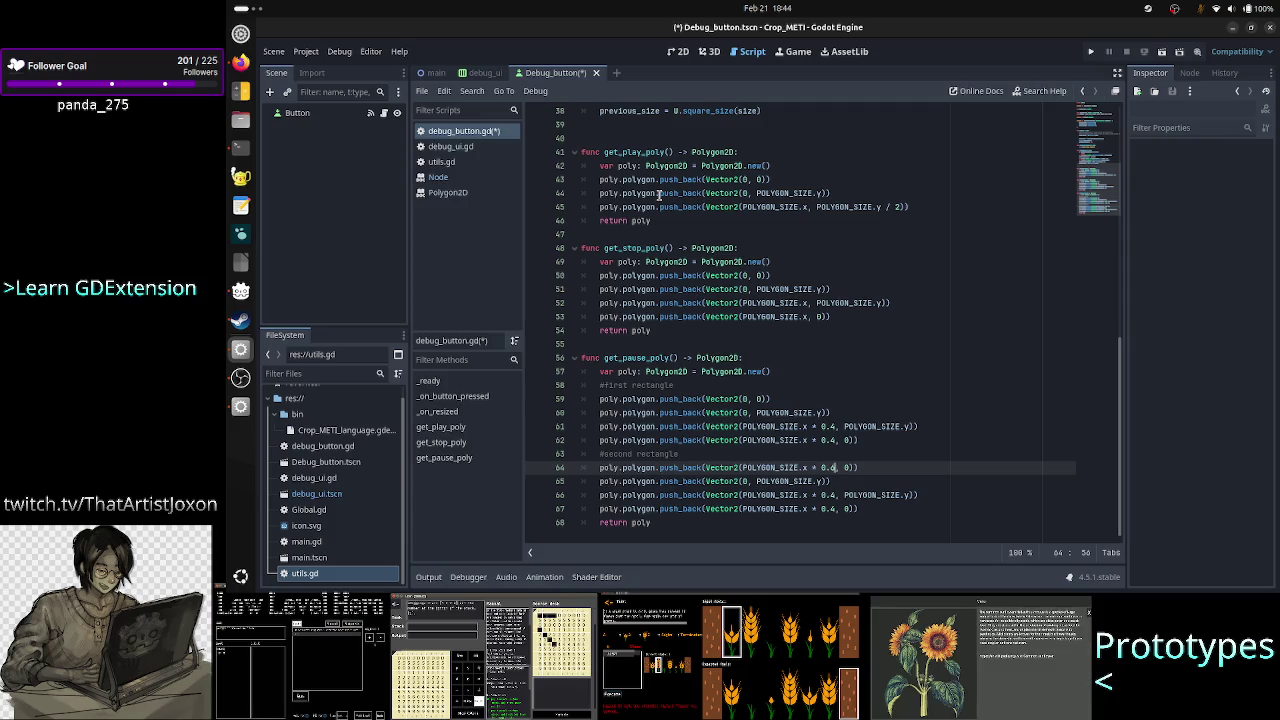
key(Right)
key(Right)
key(Right)
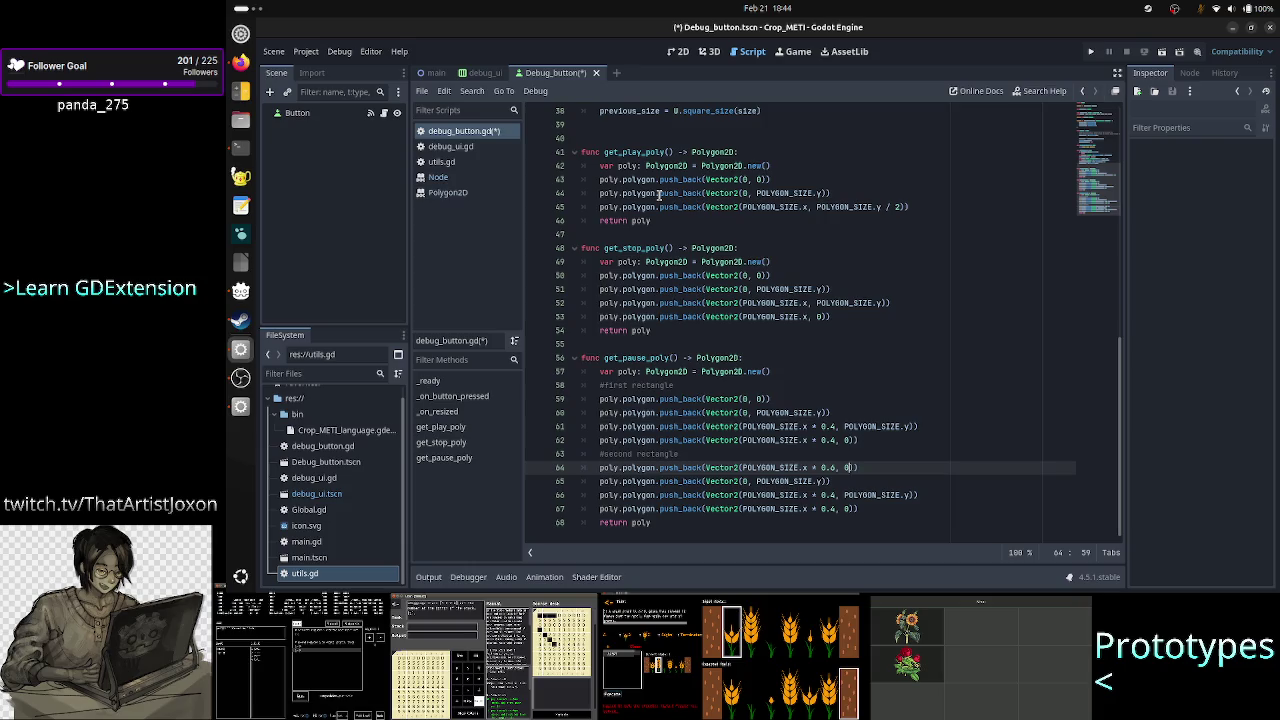
key(Down)
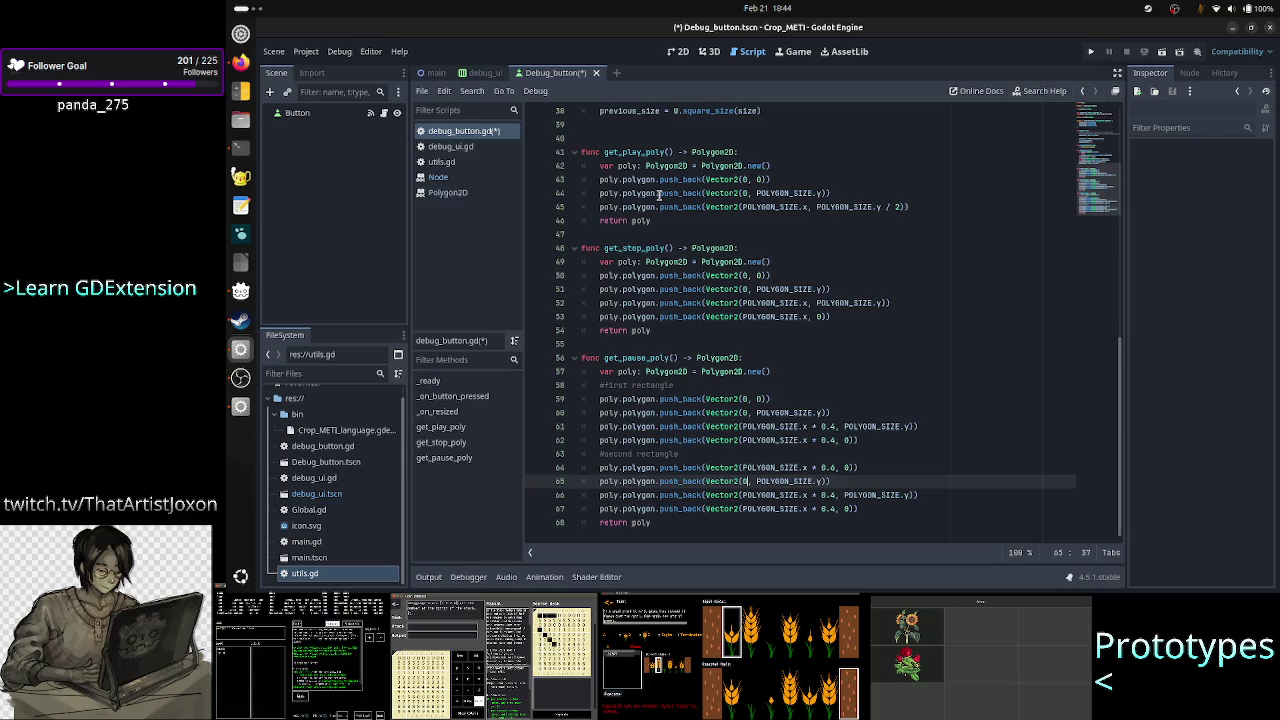
Copy the scaled POLYGON_SIZE.x expression into line 65's x coordinate and adjust it.
key(Up)
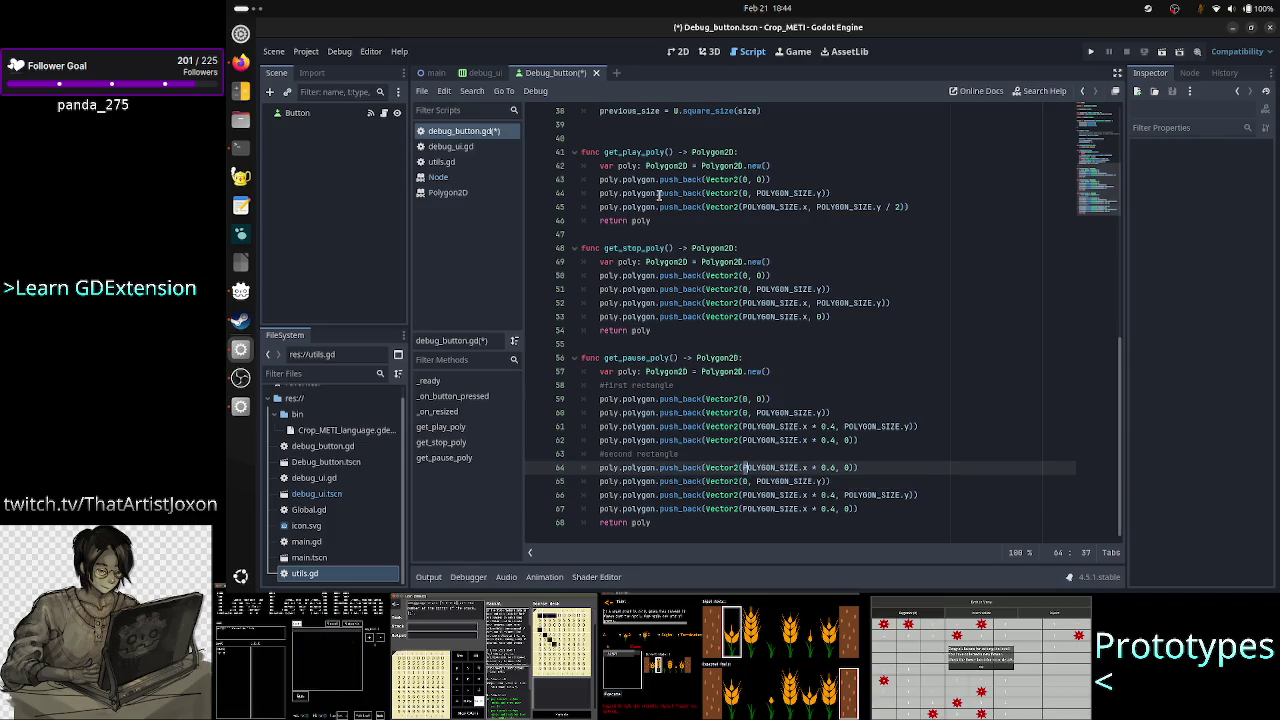
key(Left)
key(ctrl+shift+Right)
key(ctrl+shift+Right)
key(shift+Right)
key(shift+Right)
key(shift+Right)
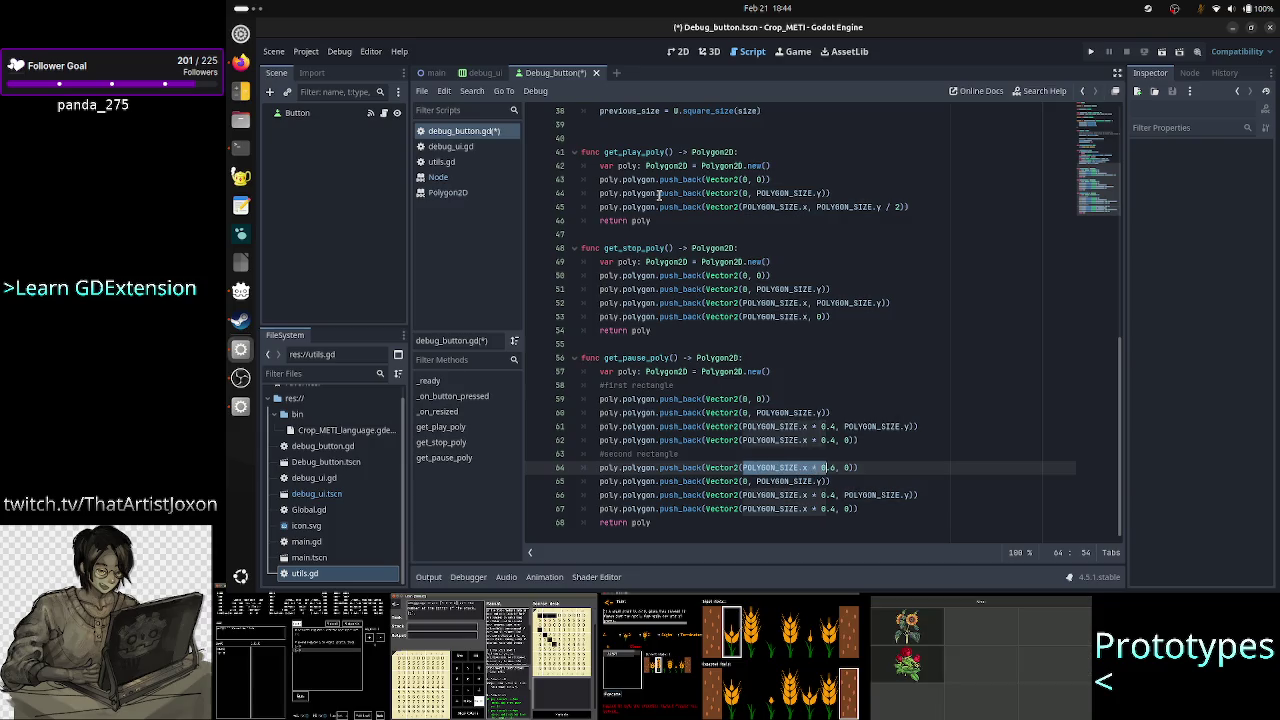
key(Down)
key(Left)
key(Left)
key(Left)
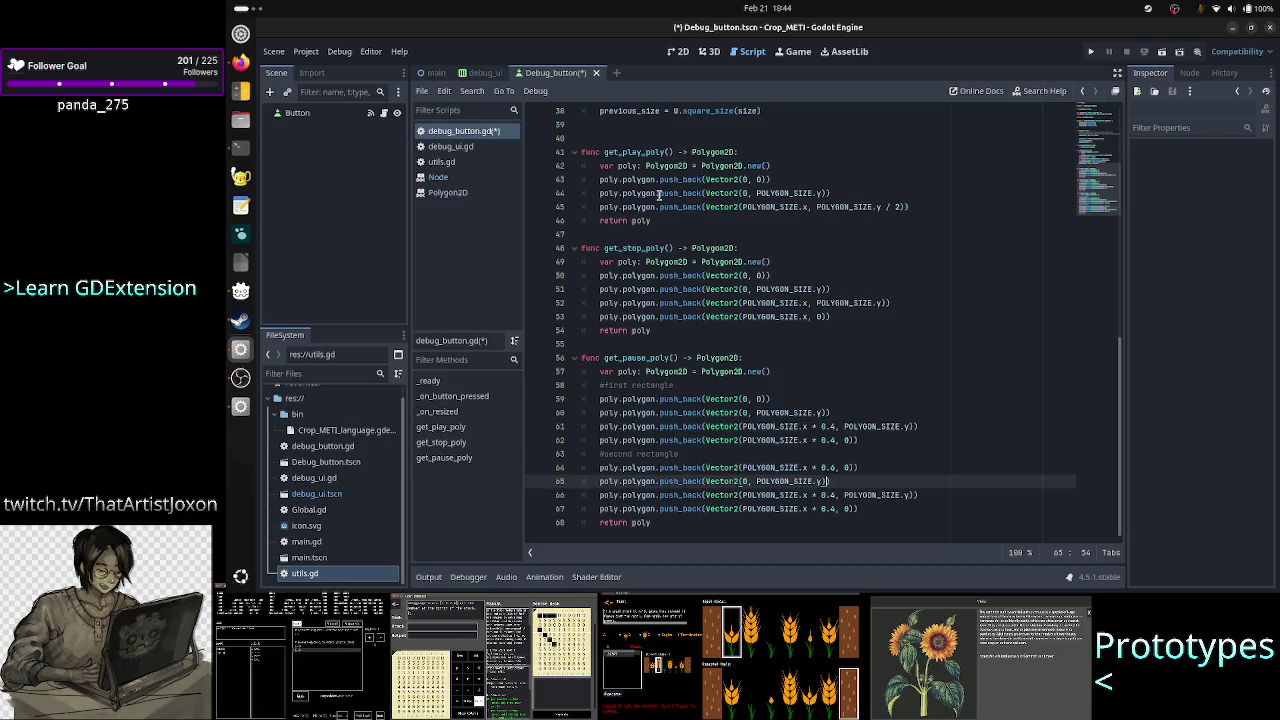
key(Left)
key(Left)
key(Left)
key(shift+Right)
key(ctrl+v)
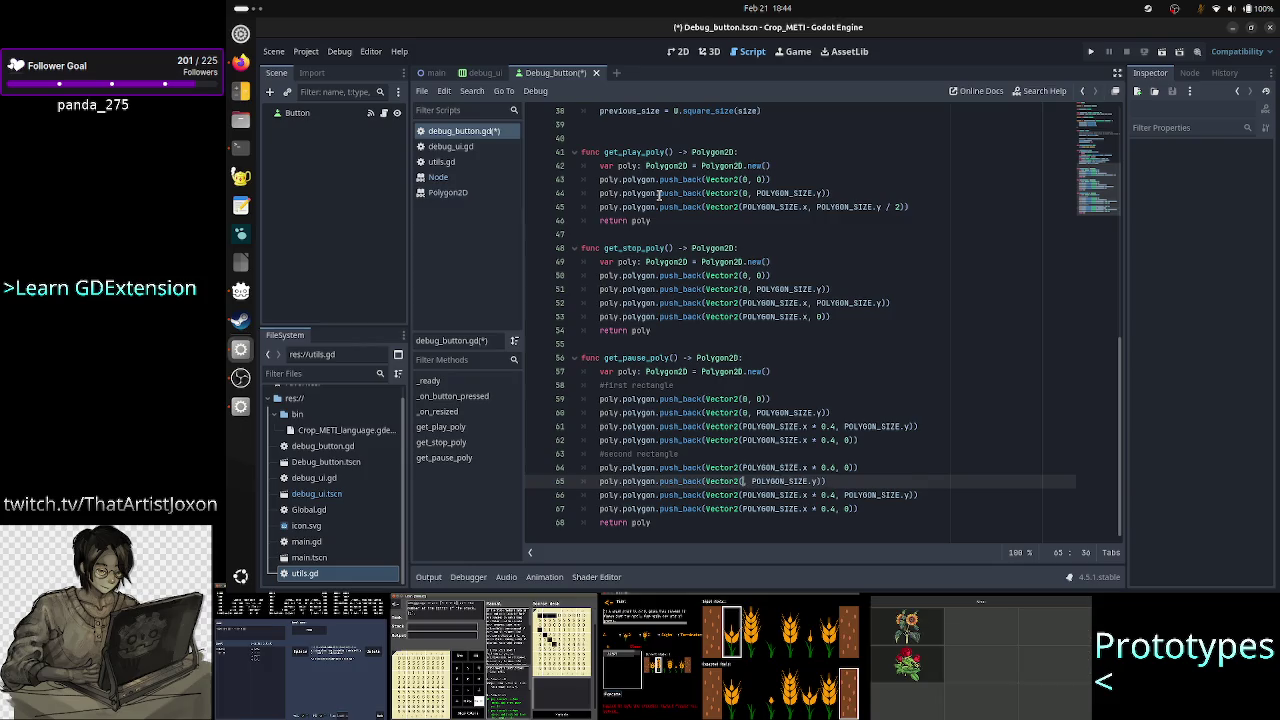
key(BackSpace)
text(4)
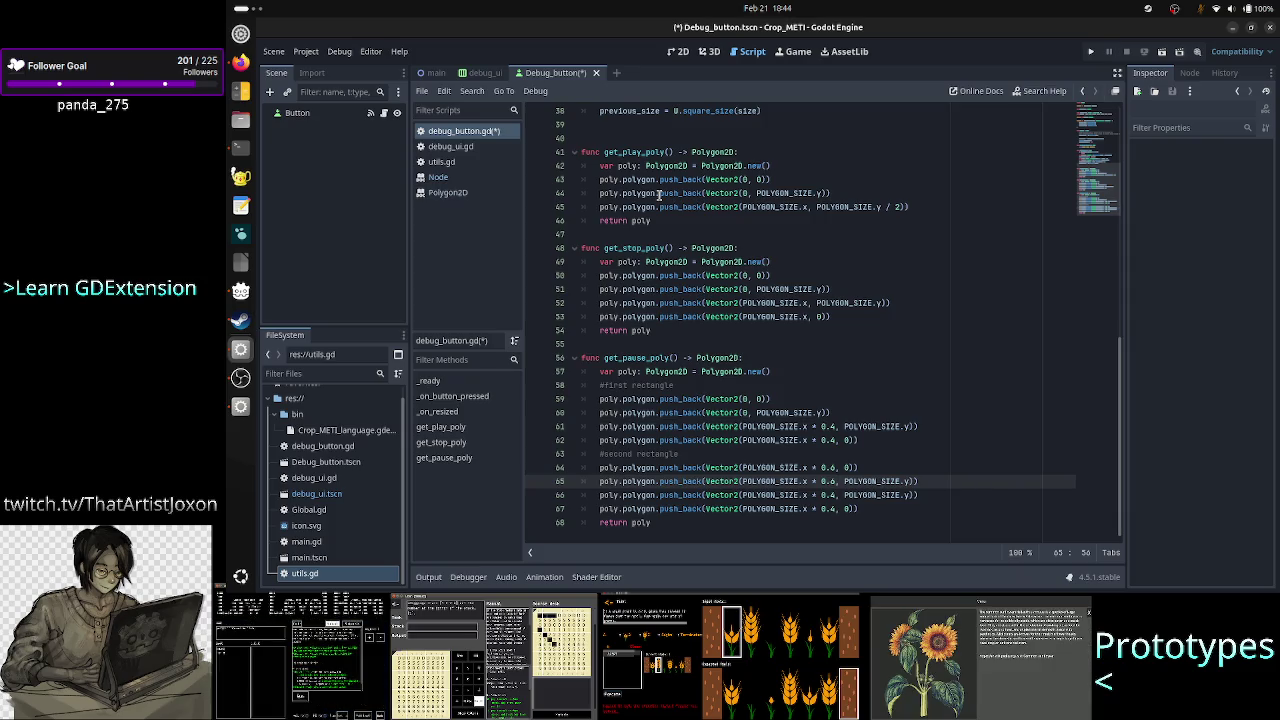
key(shift+Right)
key(shift+Right)
key(shift+Right)
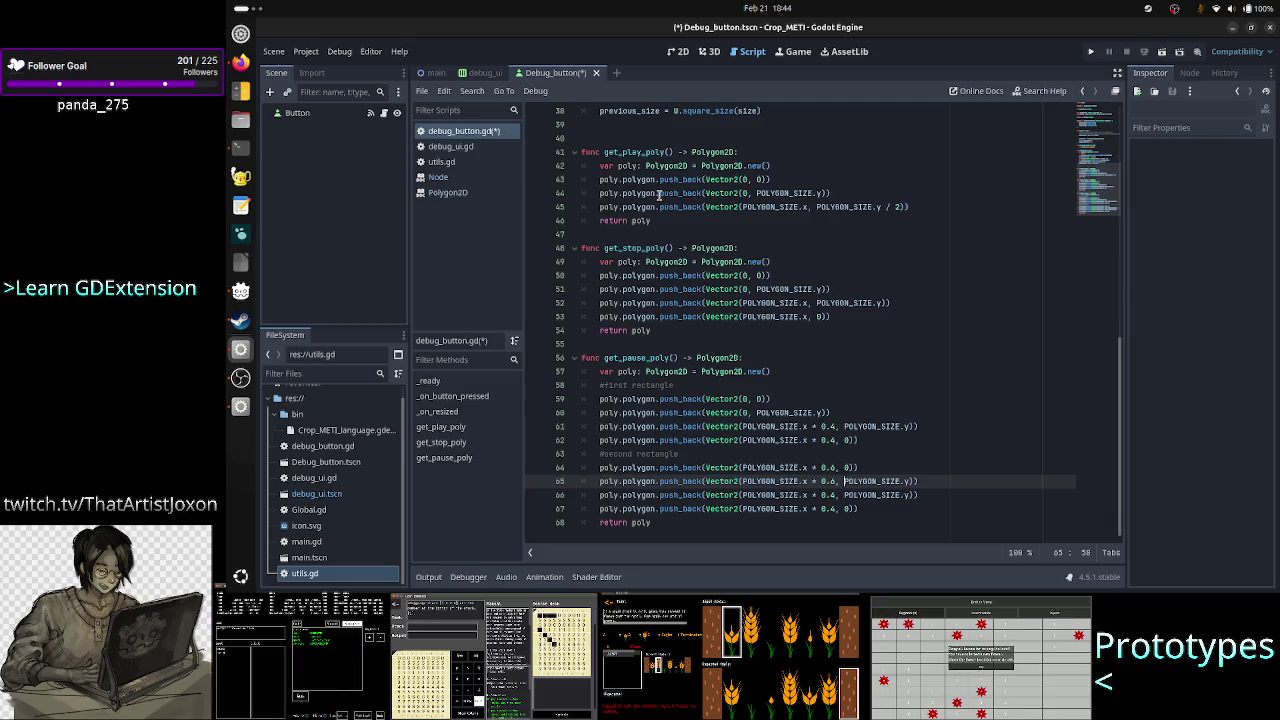
key(shift+Right)
key(shift+Right)
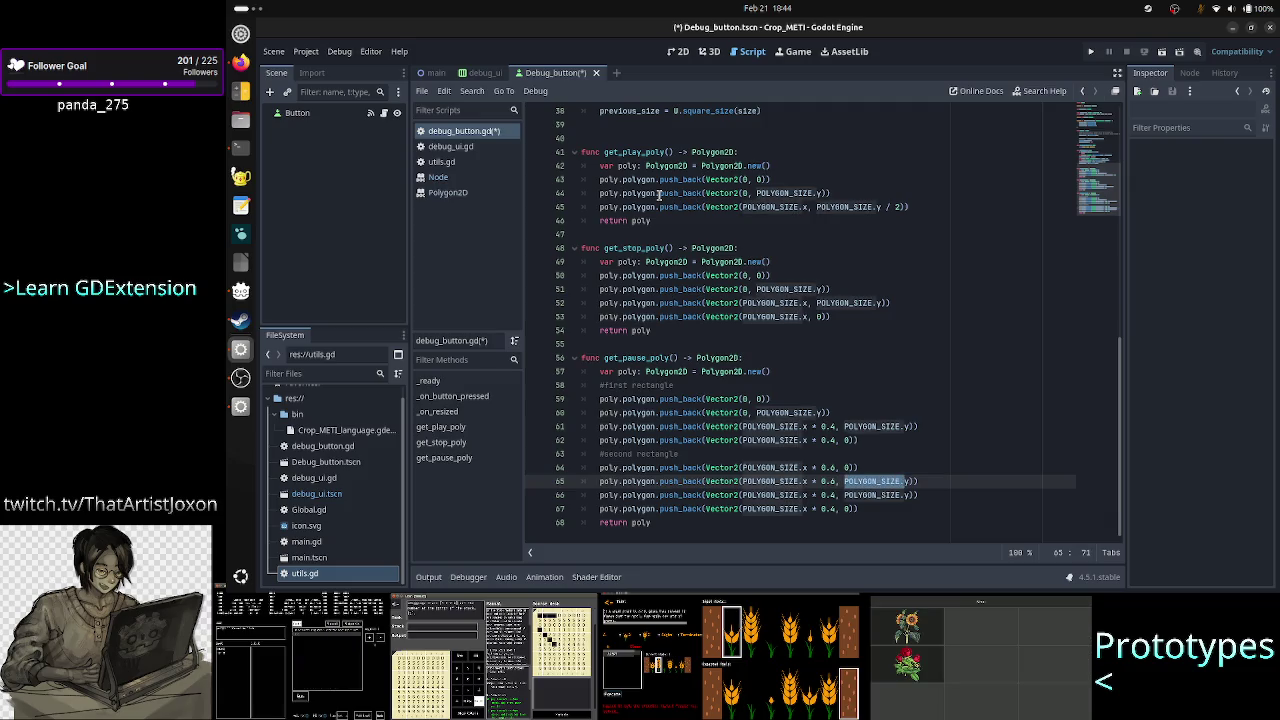
Remove the * 0.4 factors on lines 66 and 67, then add a new line after the points.
key(Down)
key(Left)
key(Left)
key(Left)
key(BackSpace)
text(6)
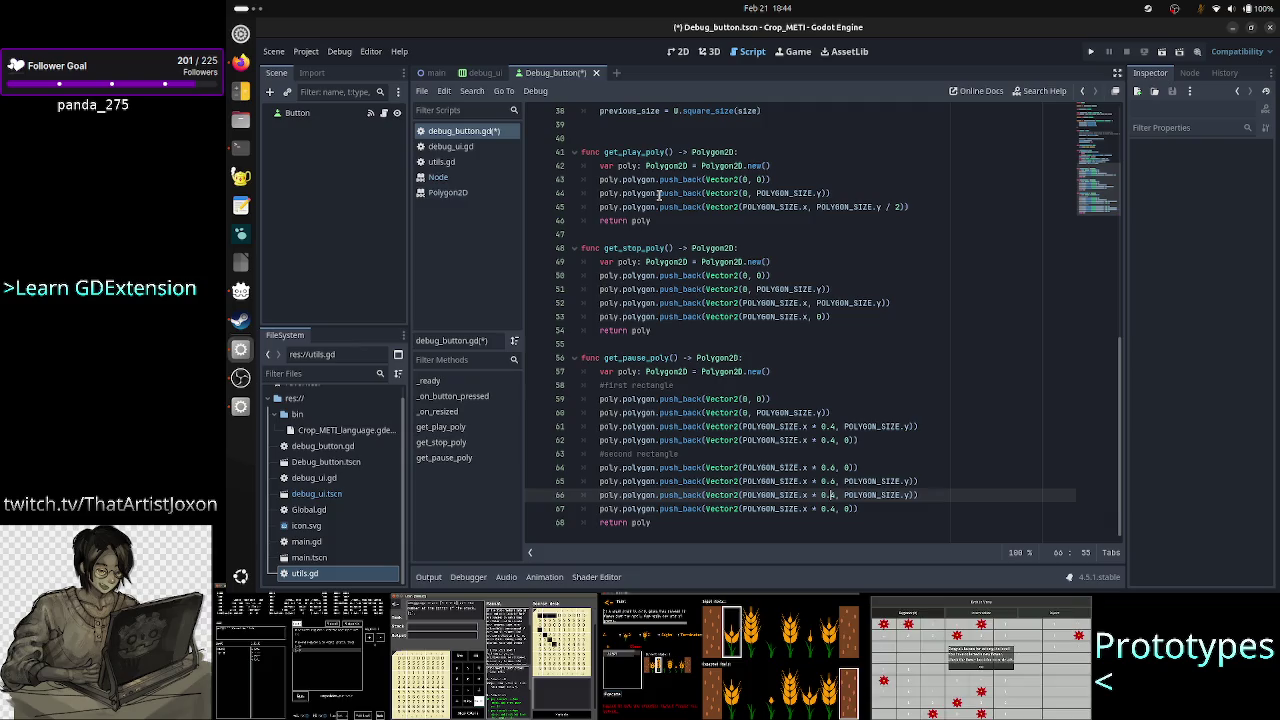
key(ctrl+z)
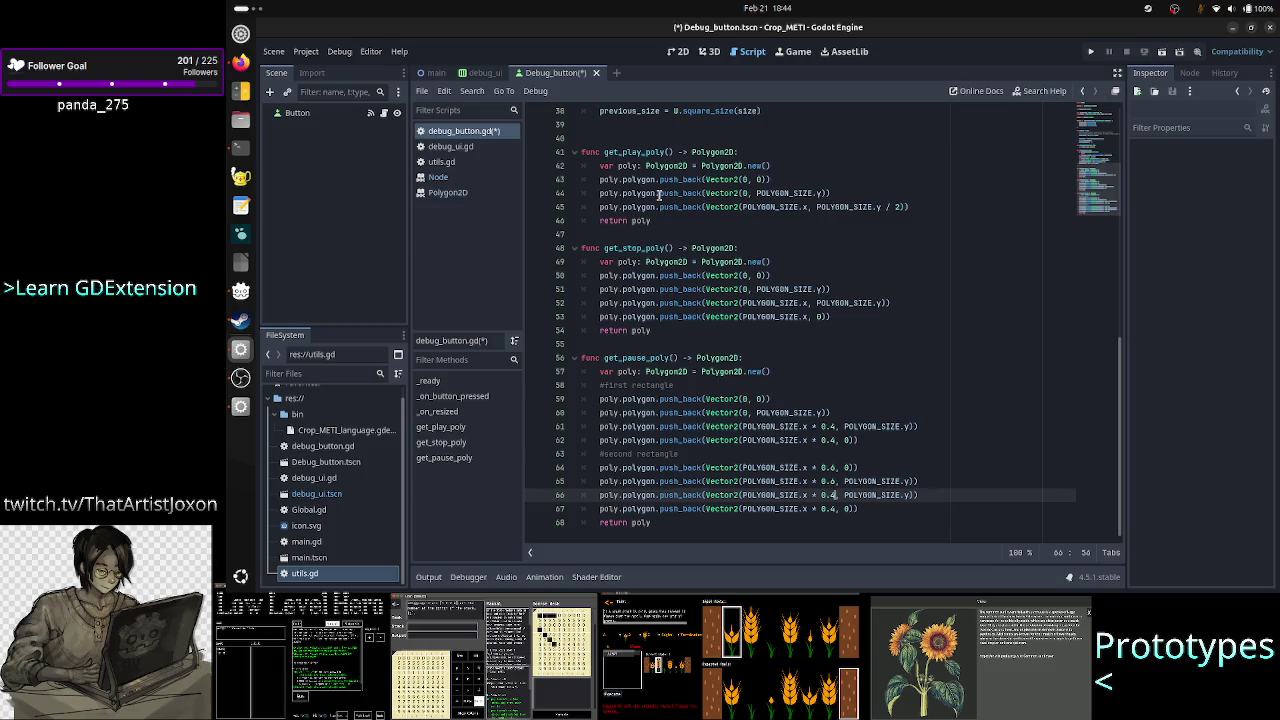
key(BackSpace)
key(BackSpace)
key(BackSpace)
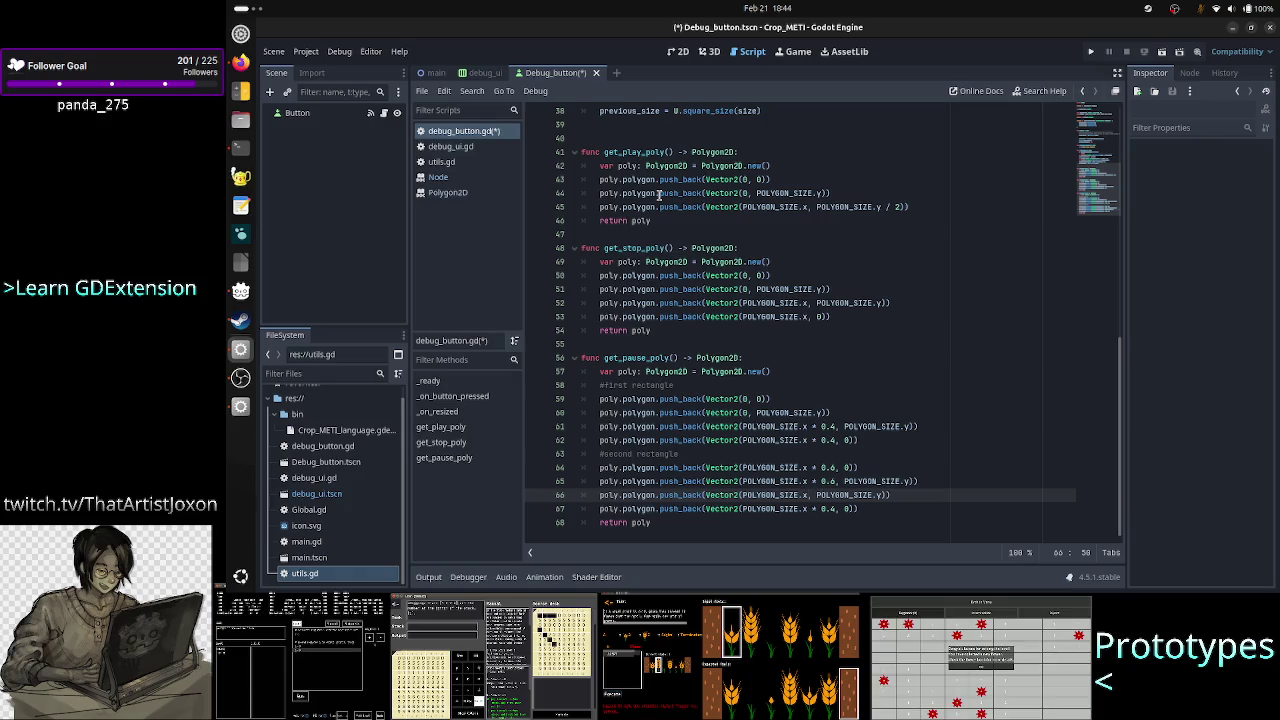
key(Down)
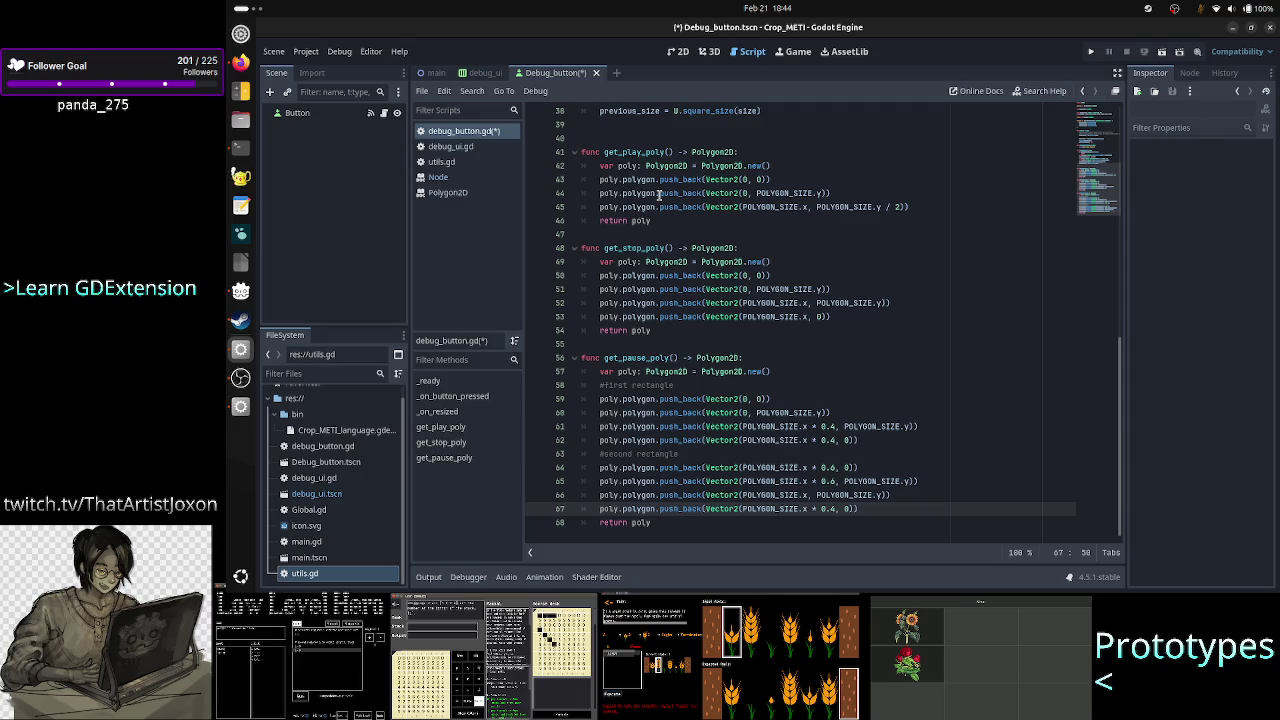
key(Right)
key(Right)
key(Right)
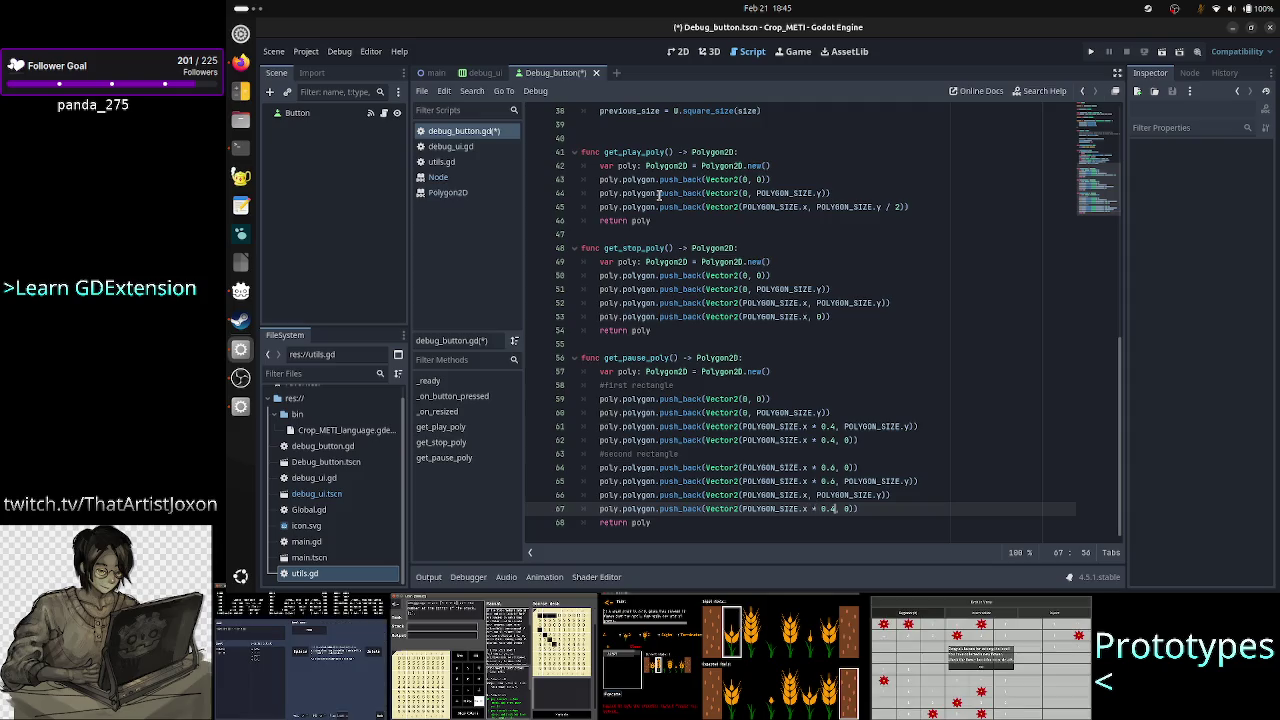
key(BackSpace)
key(BackSpace)
key(BackSpace)
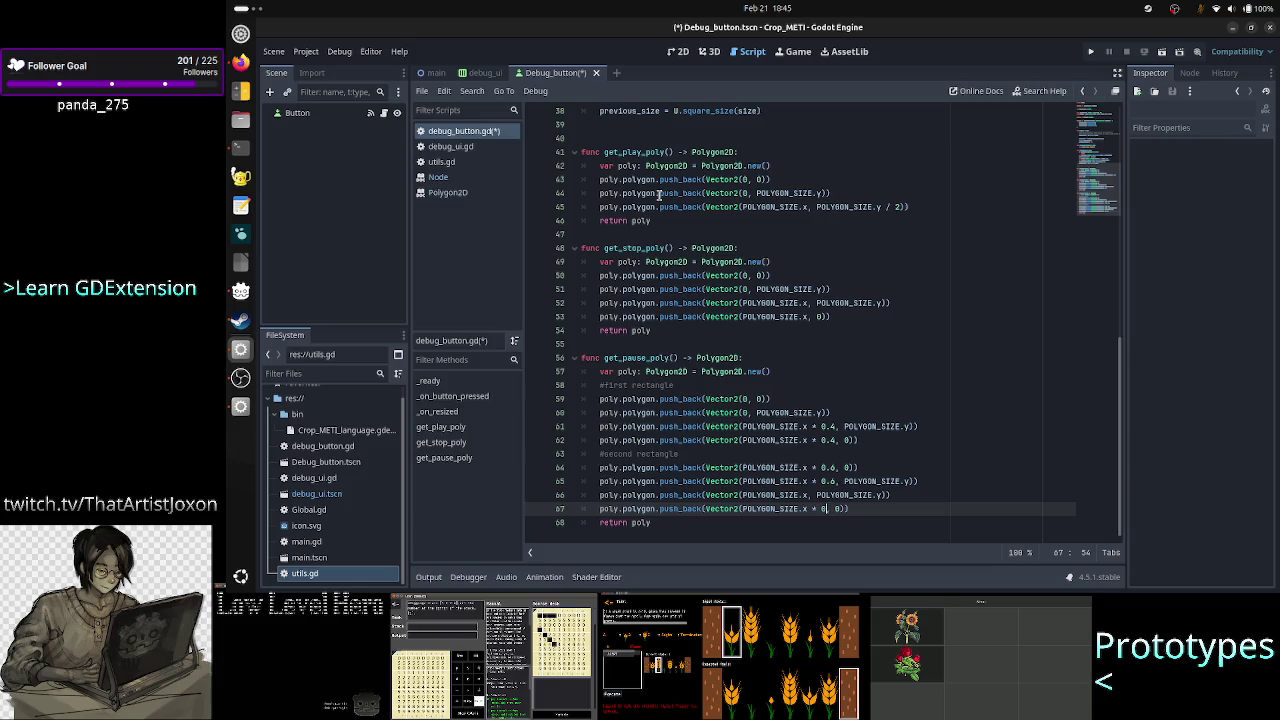
key(BackSpace)
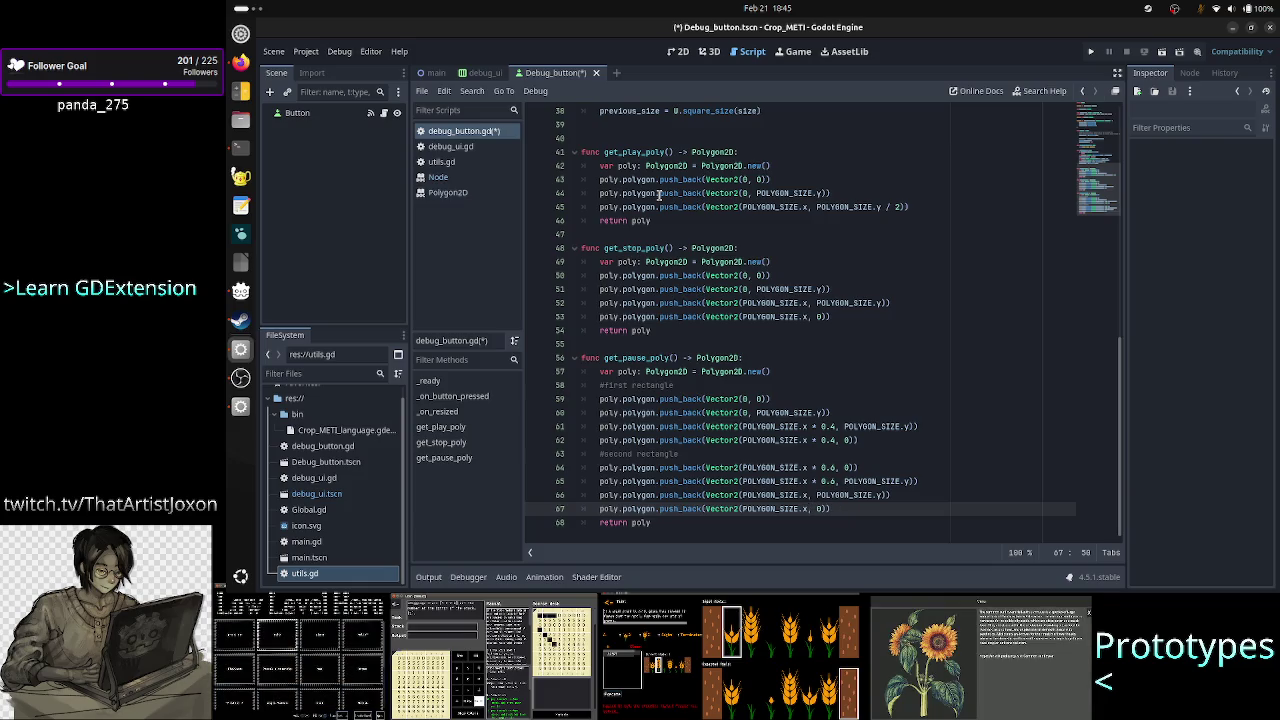
key(End)
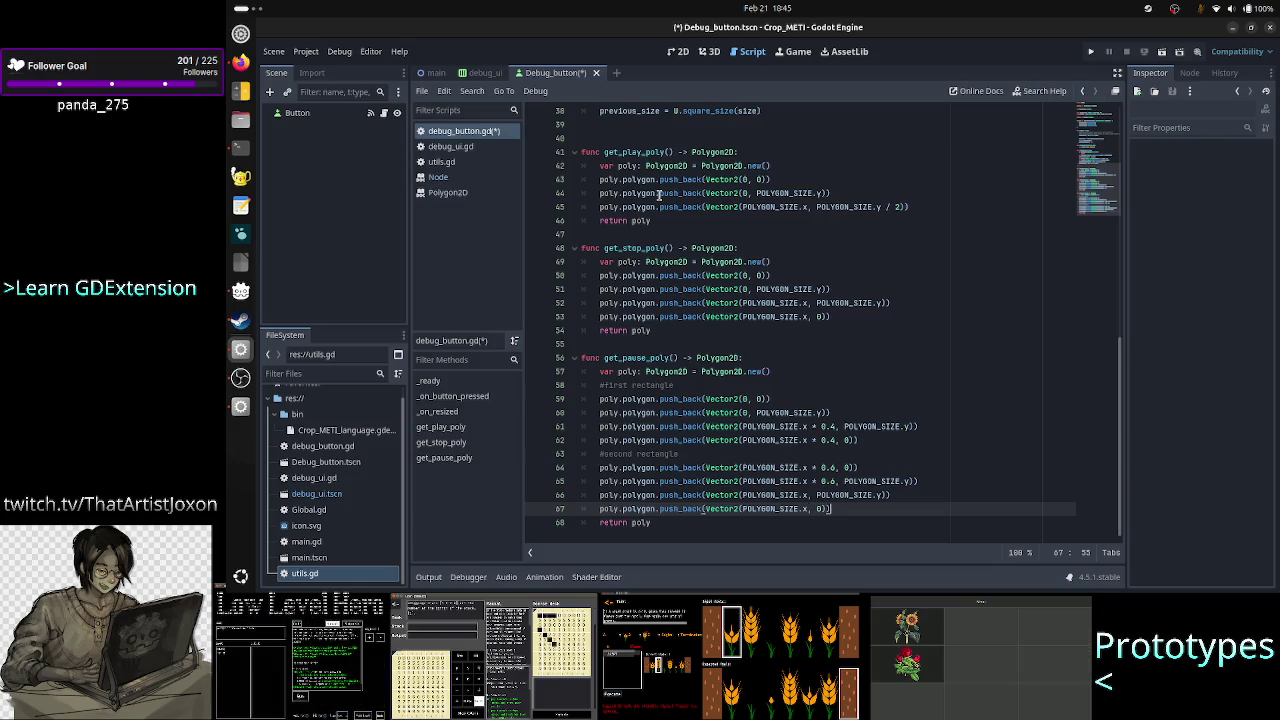
key(Return)
key(Return)
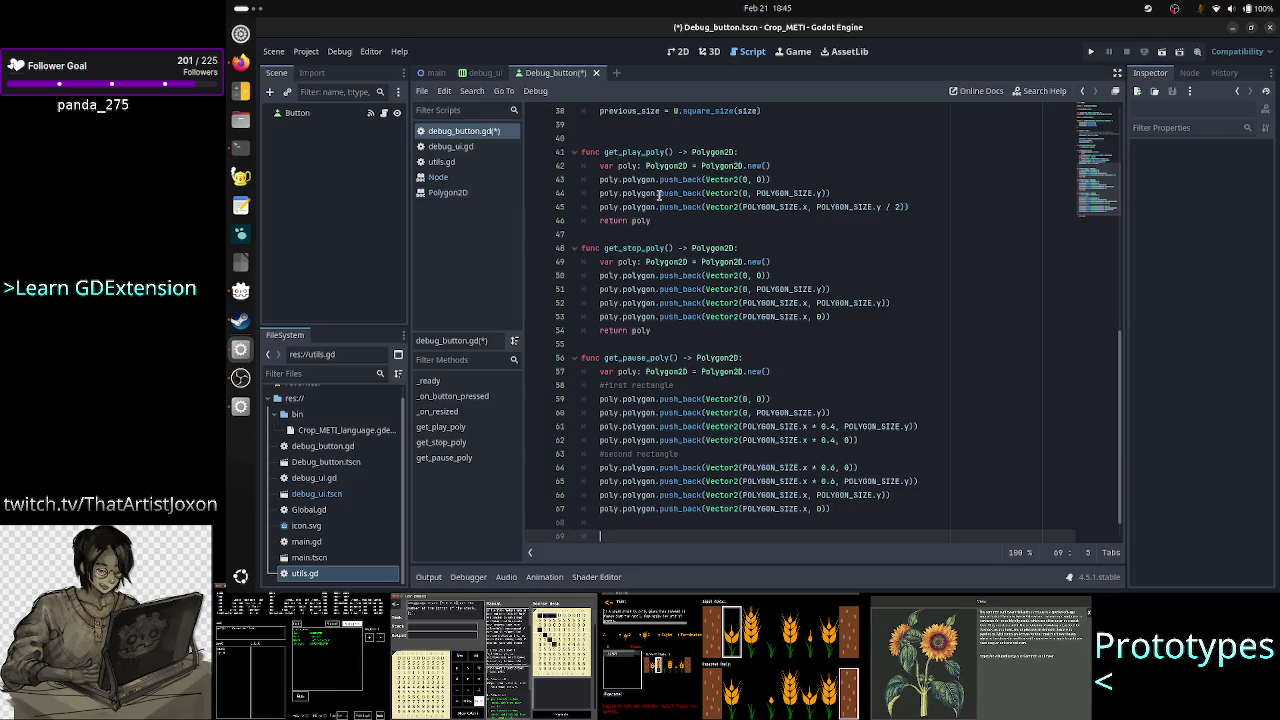
Write poly.polygons.push_back() with autocomplete, then open the Polygon2D class documentation.
text(pol)
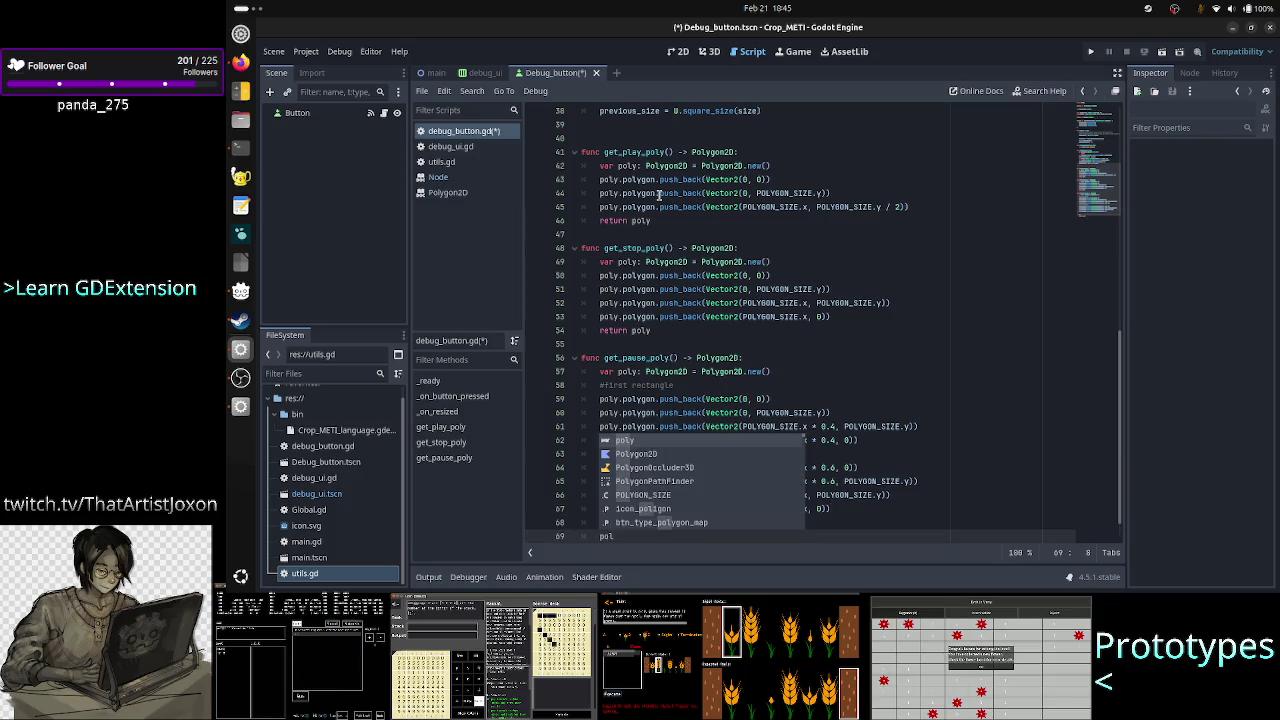
key(Return)
text(.pol)
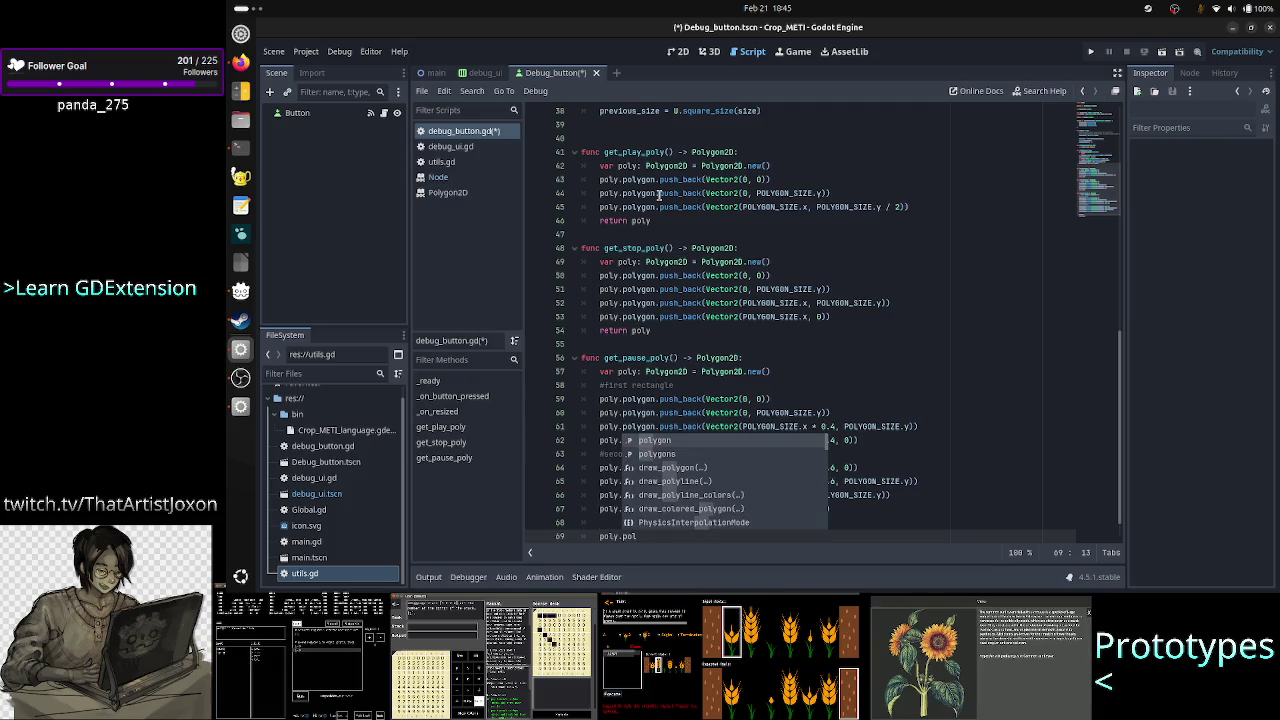
key(Down)
key(Return)
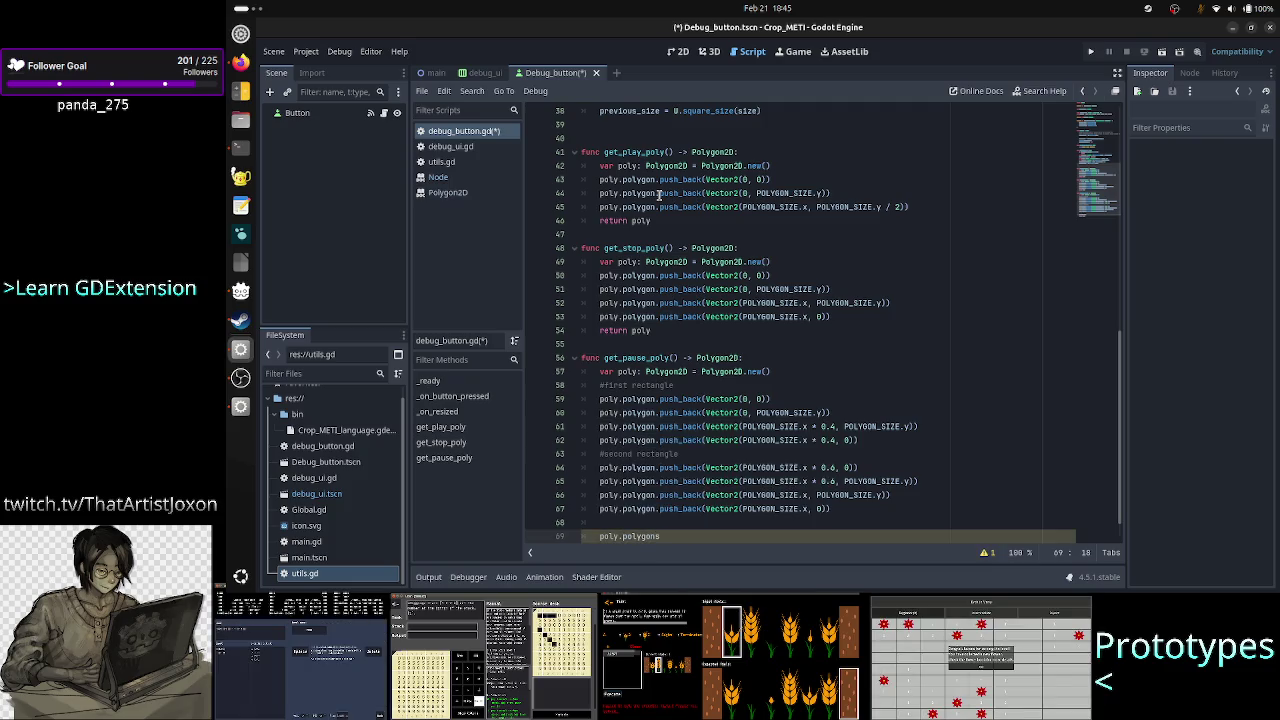
text(.push)
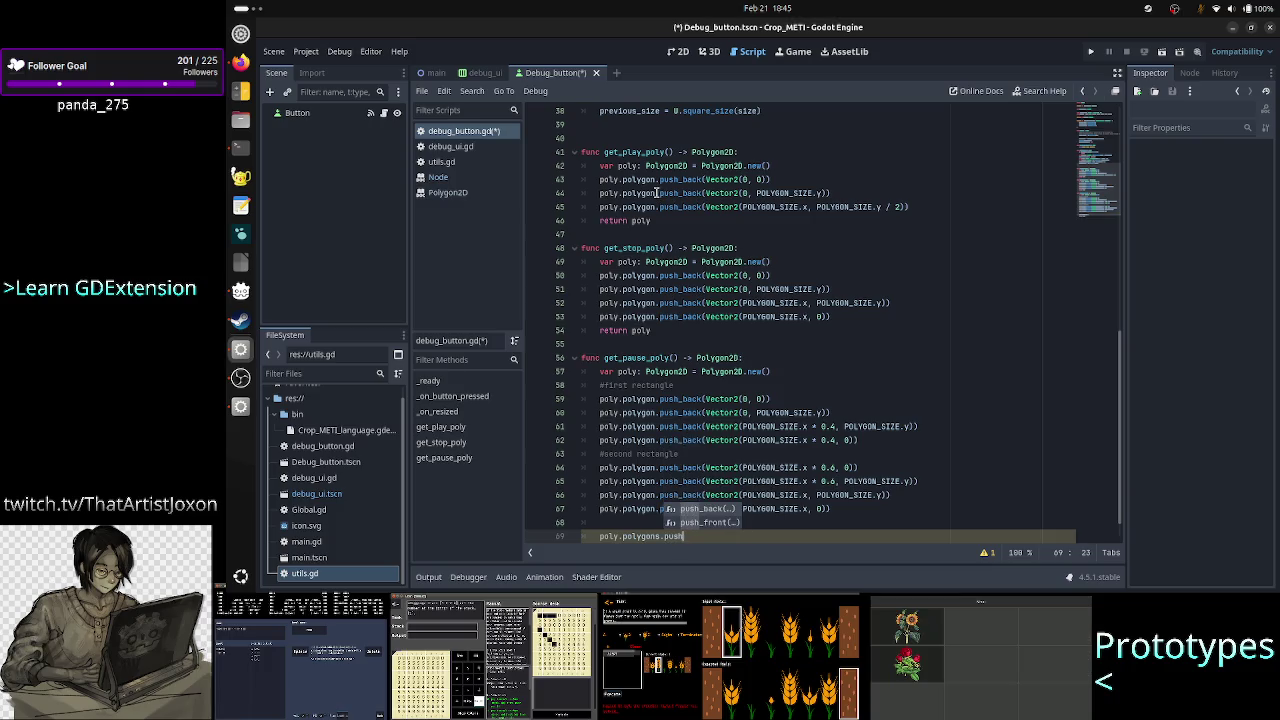
key(Return)
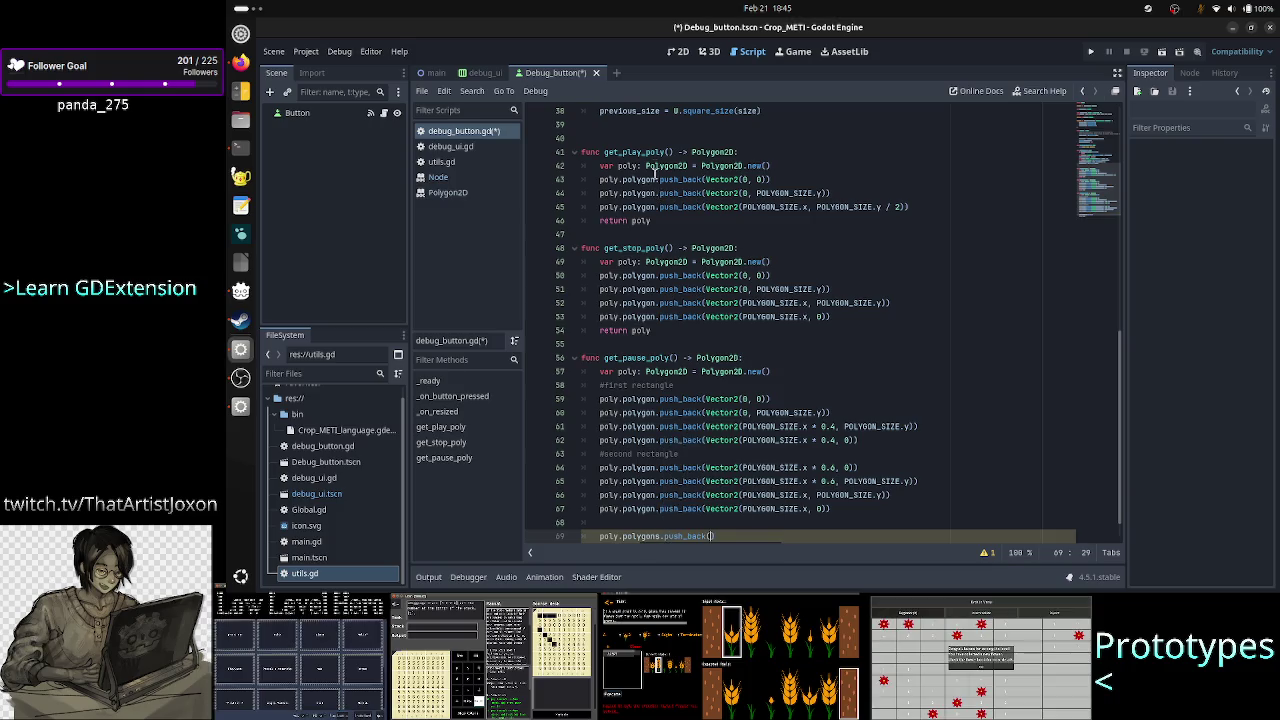
click(456, 193)
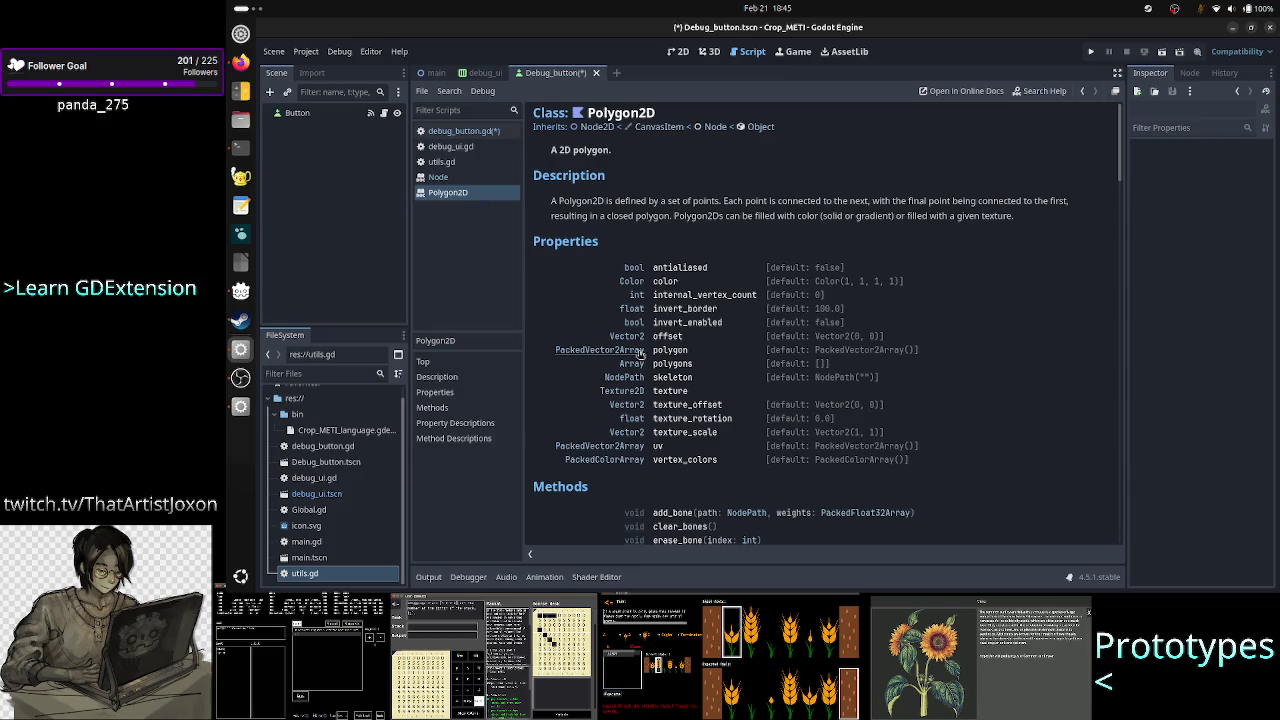
Back in debug_button.gd, replace .push_back() on line 69 with an assignment of indices [0, 1, 2, 3].
click(498, 139)
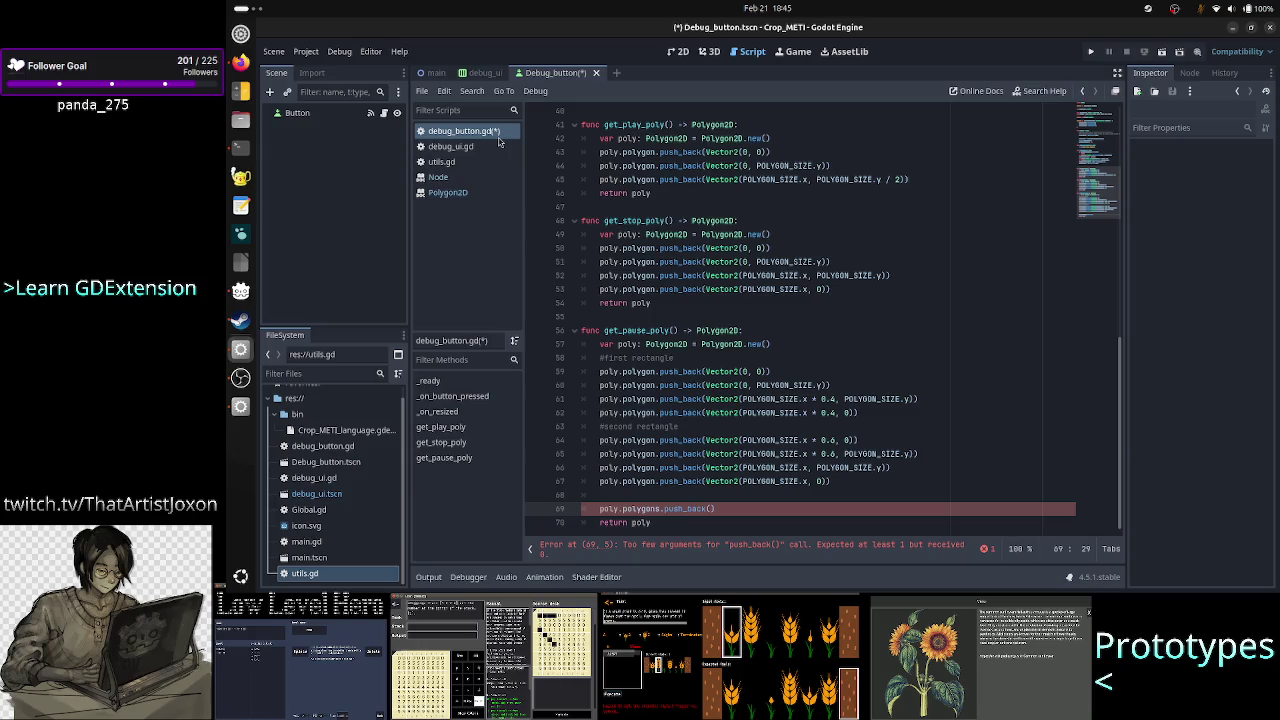
key(BackSpace)
key(BackSpace)
key(BackSpace)
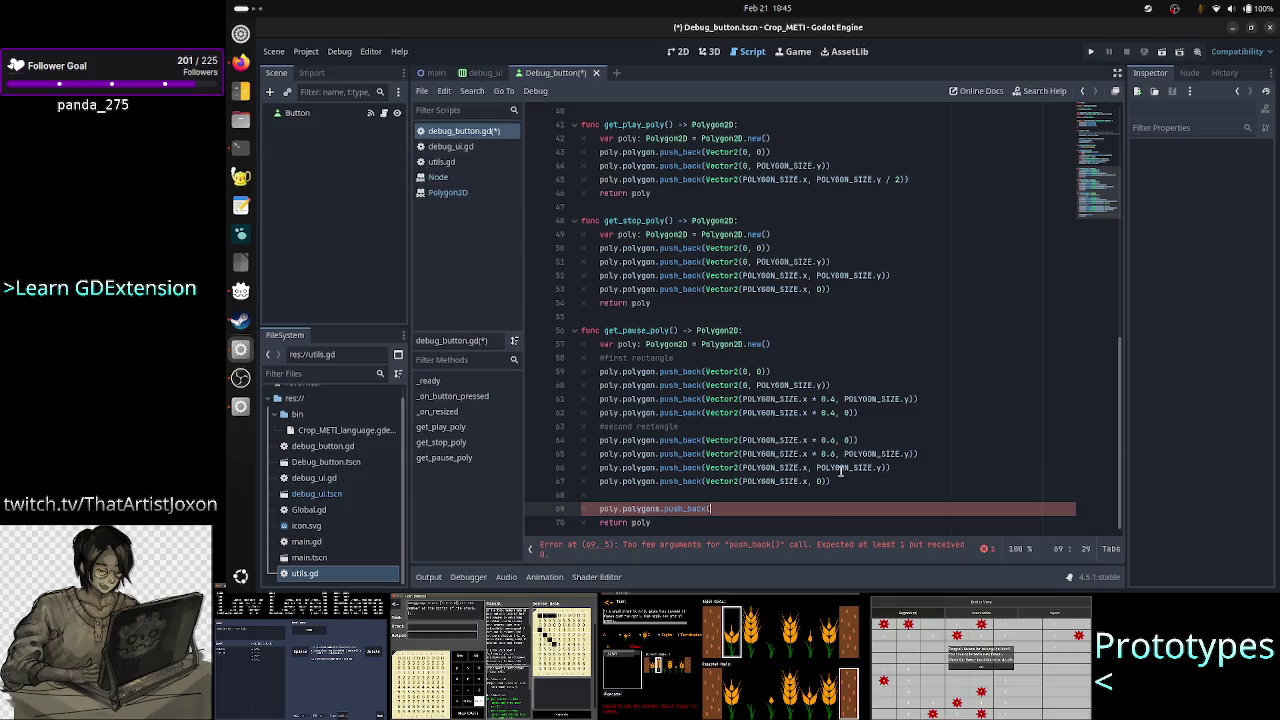
text(= )
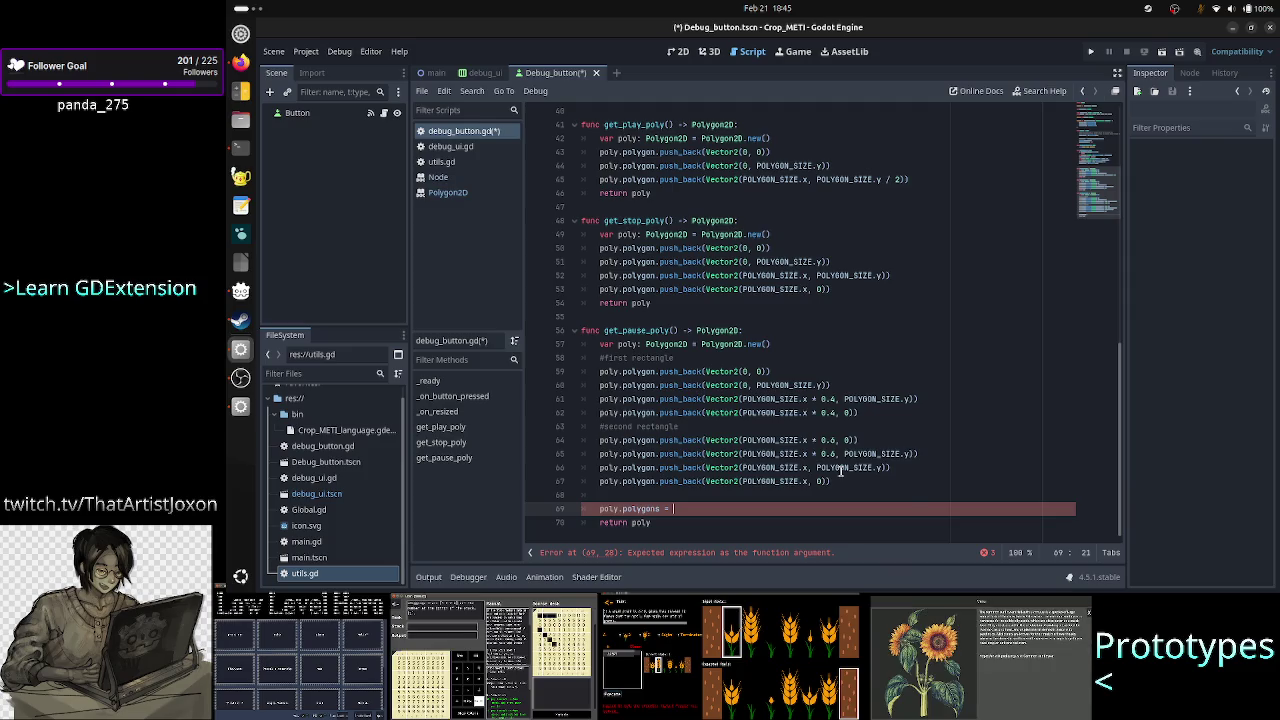
text(Array[])
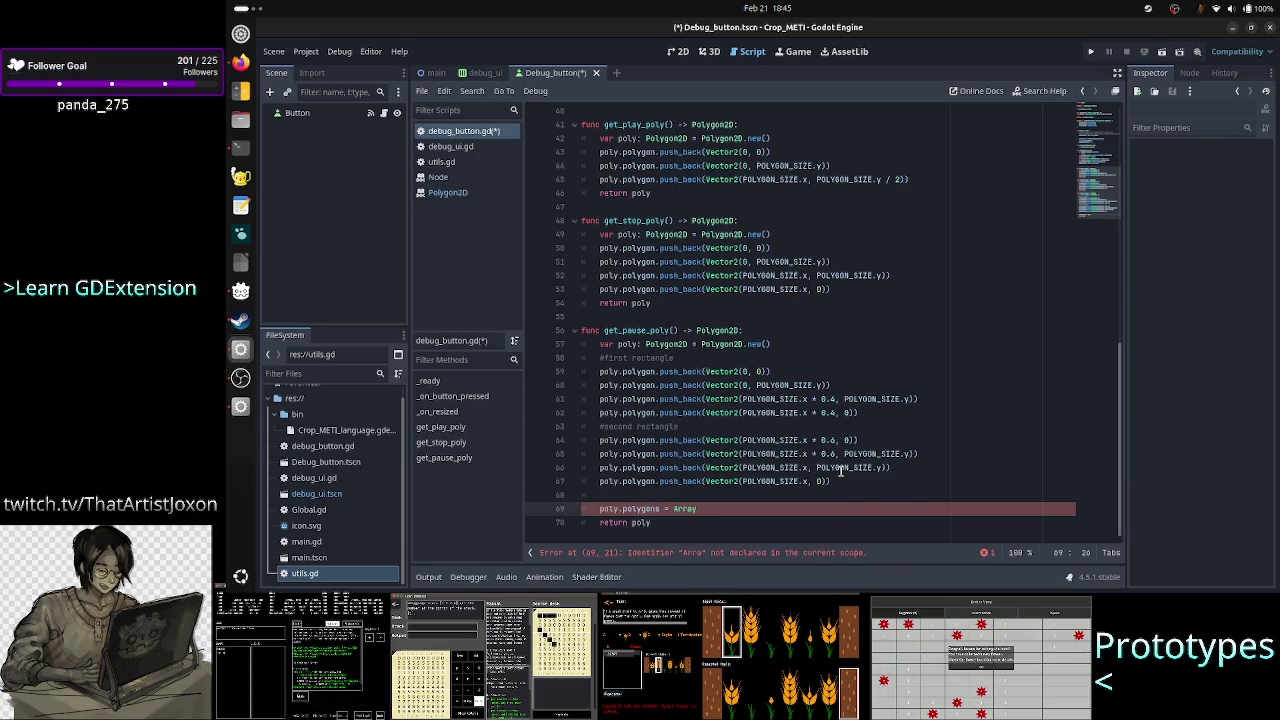
right_click(841, 470)
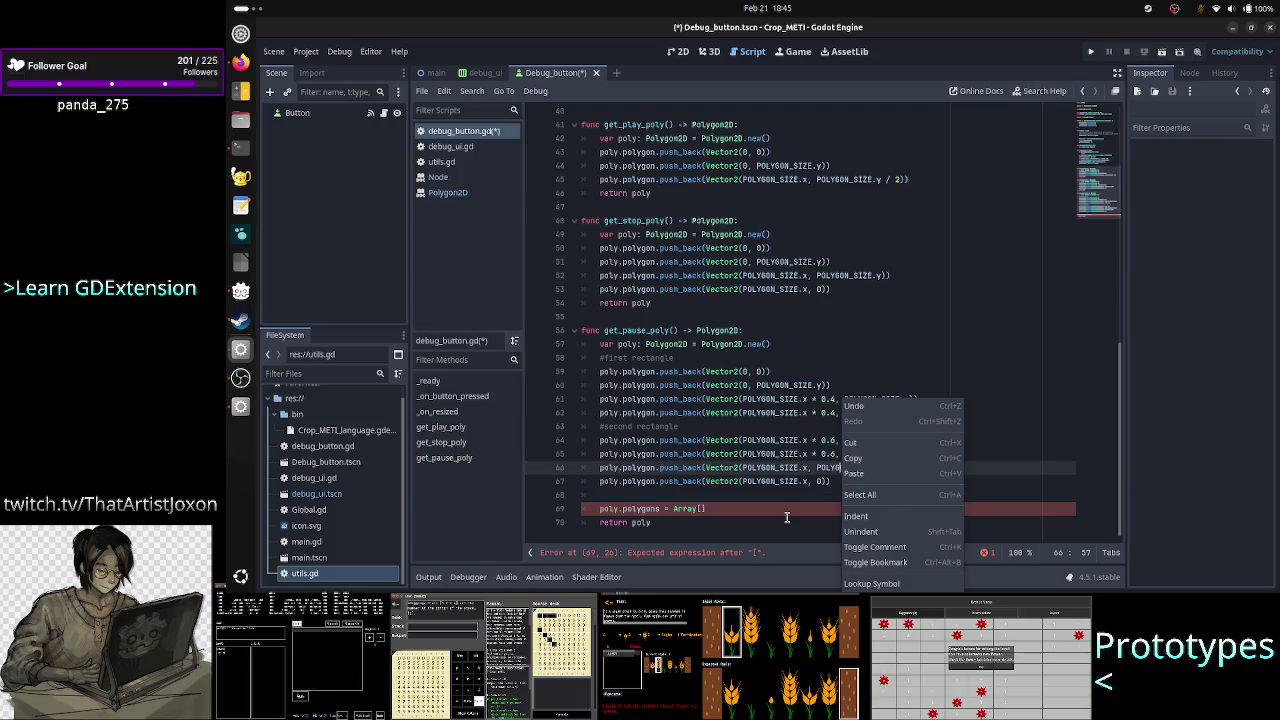
click(757, 513)
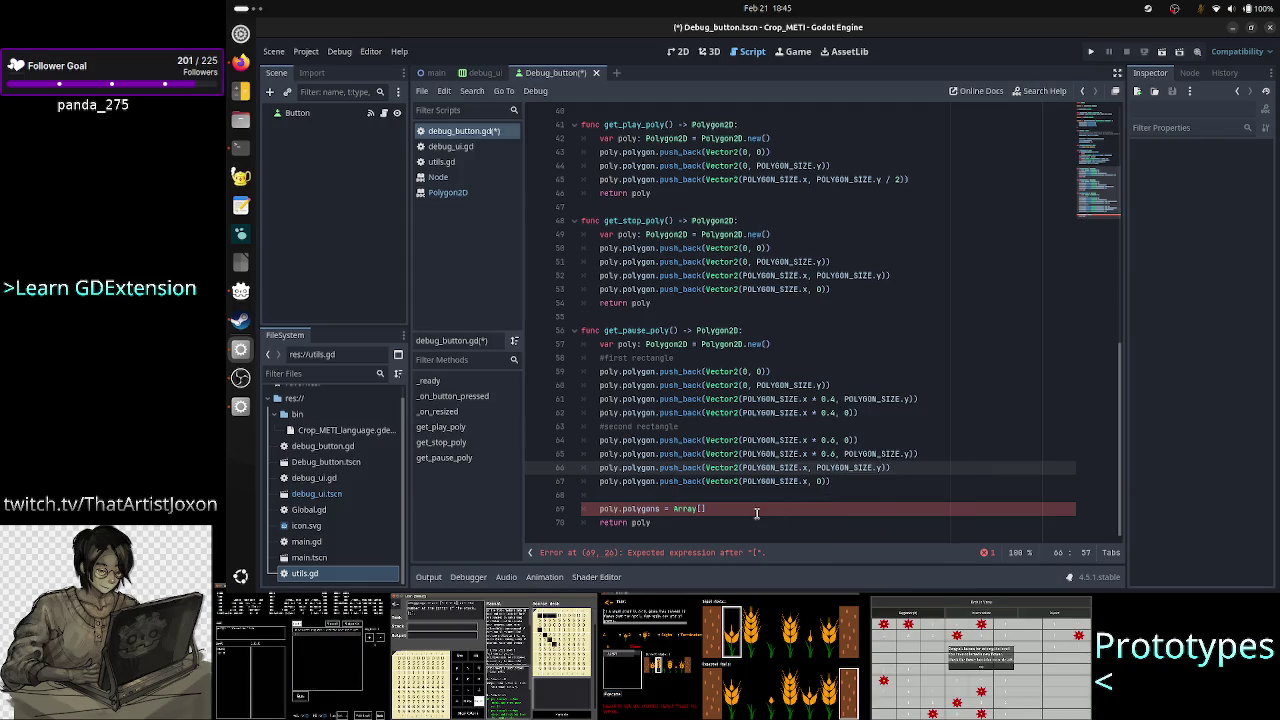
click(742, 509)
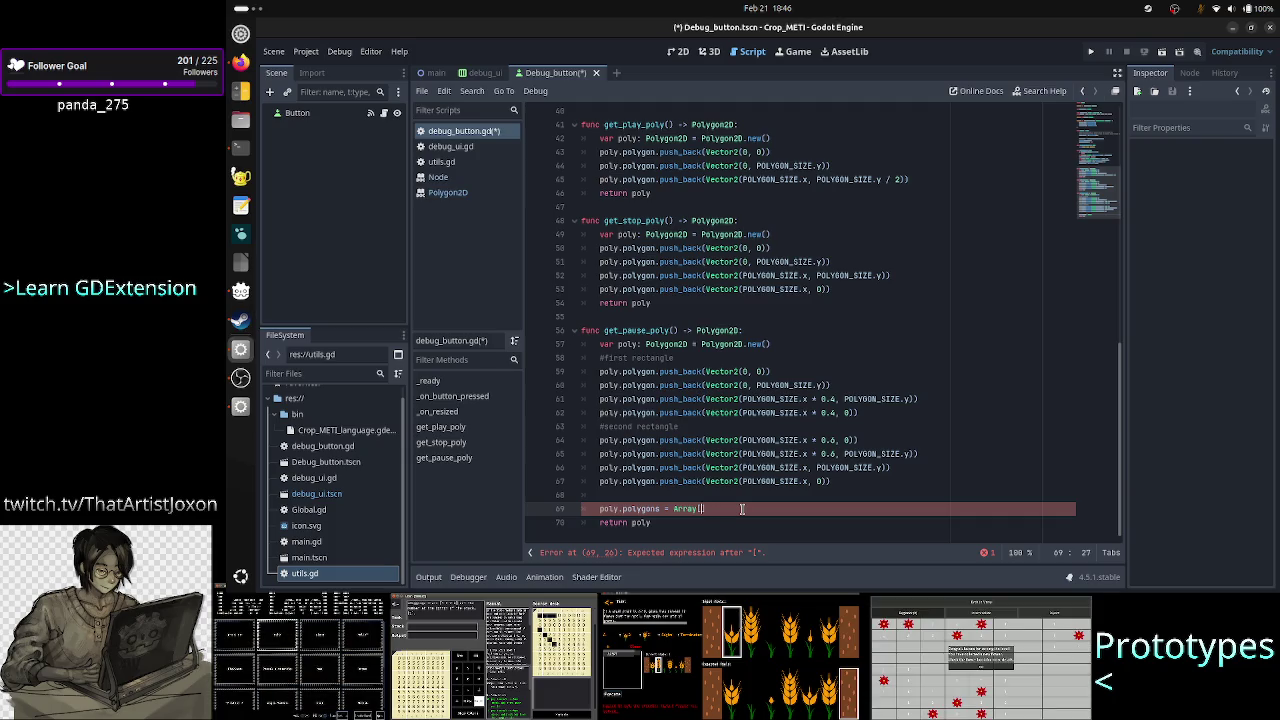
text(0, 1,2, )
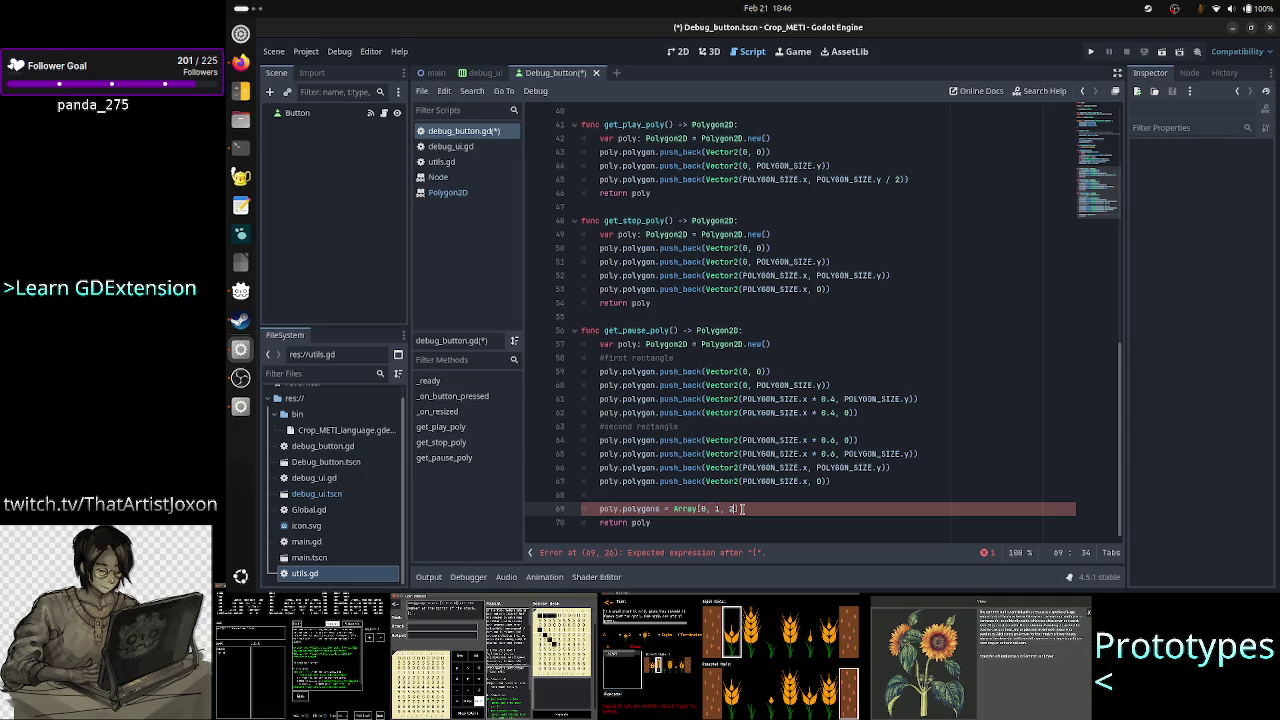
text(3)
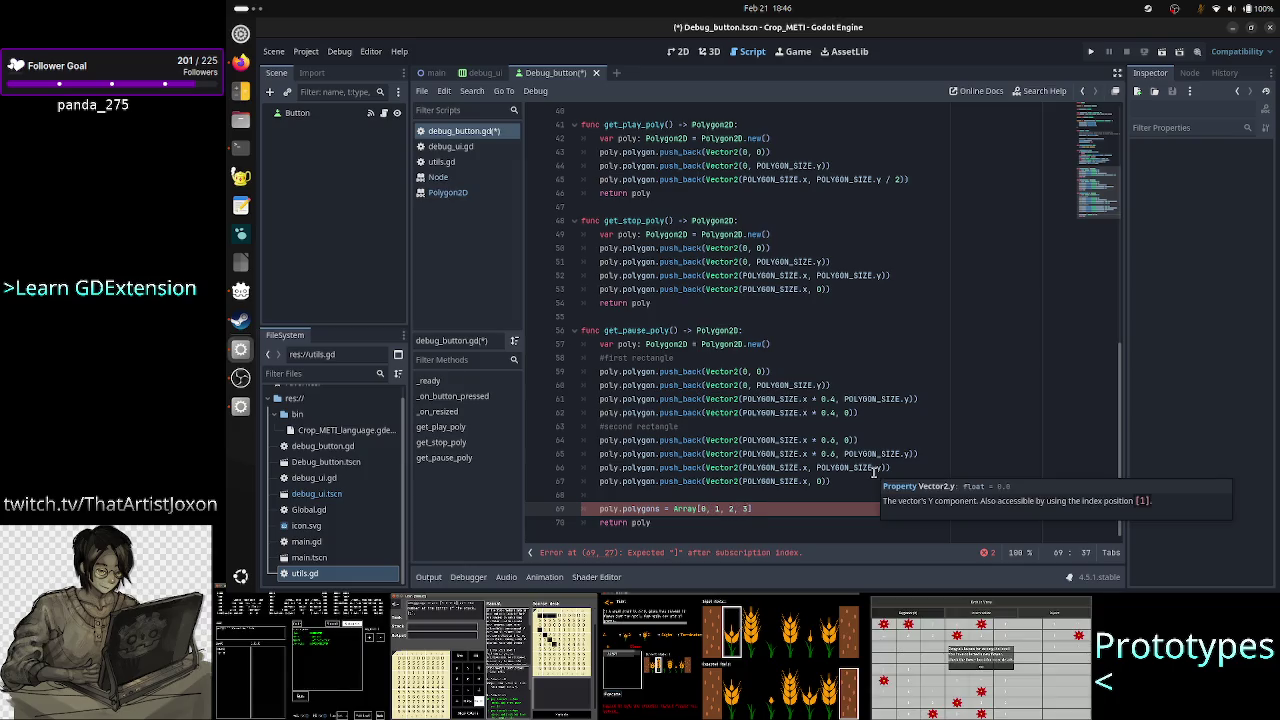
text(])
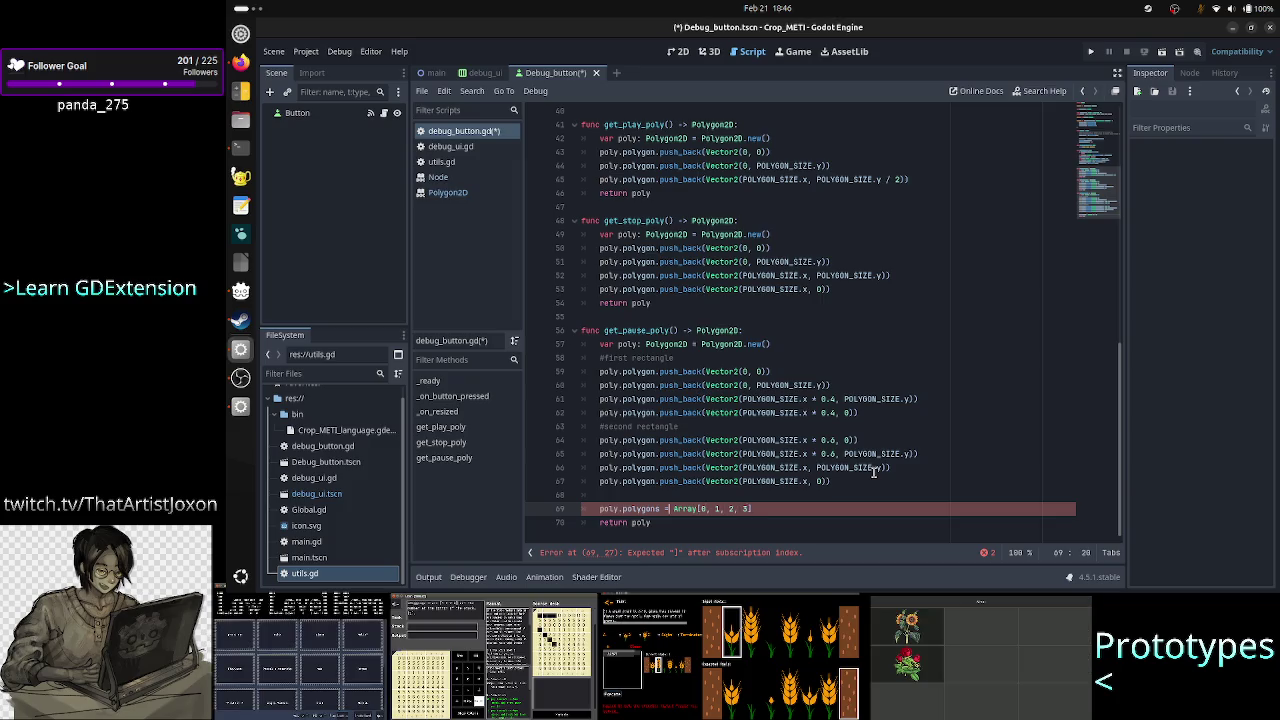
text(])
Try an Array type hint, then remove it, leaving poly.polygons = [0, 1, 2, 3] error-free.
key(ctrl+Left)
key(ctrl+Left)
key(ctrl+Left)
key(BackSpace)
key(BackSpace)
key(BackSpace)
text(:)
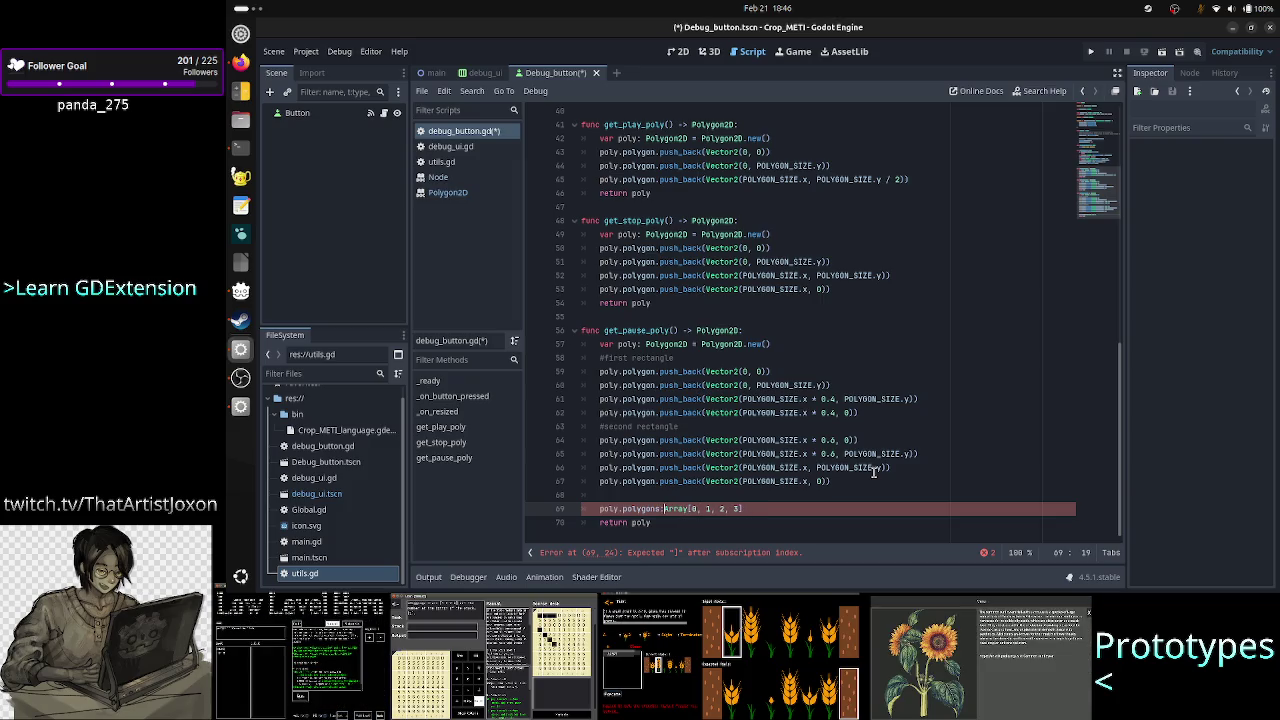
key(Right)
key(Right)
key(Right)
text(= Array)
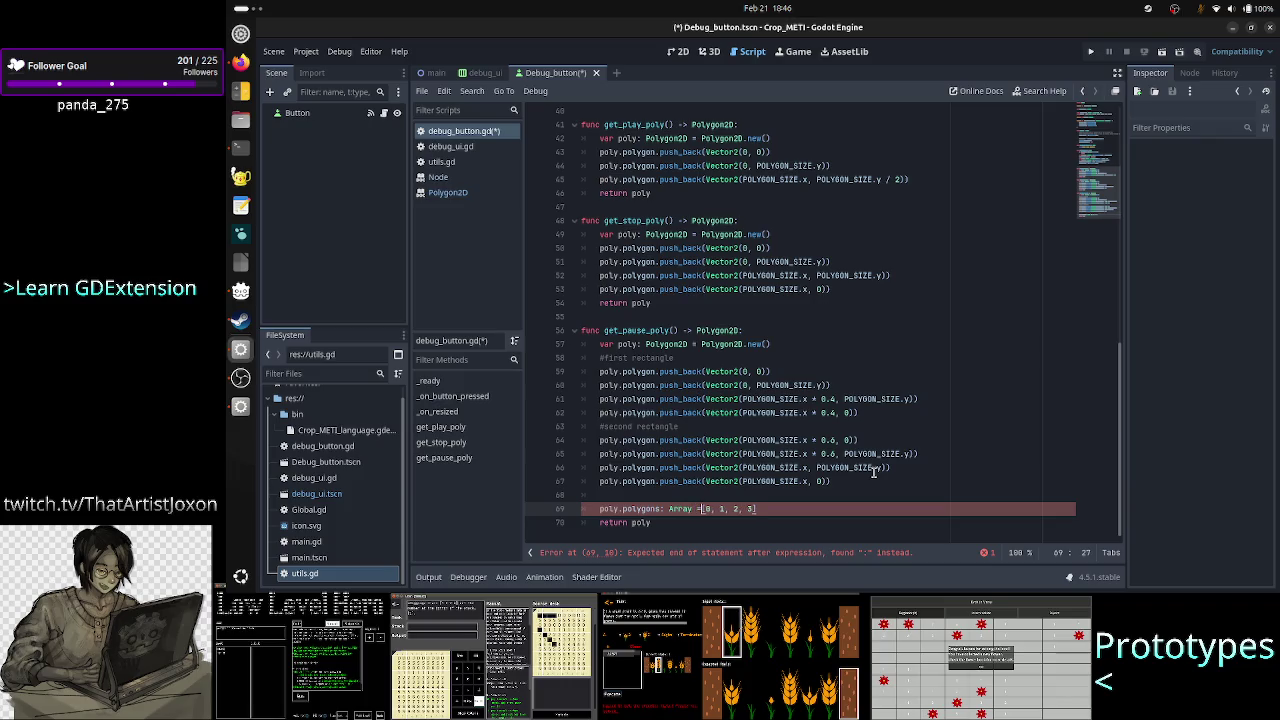
text(.n)
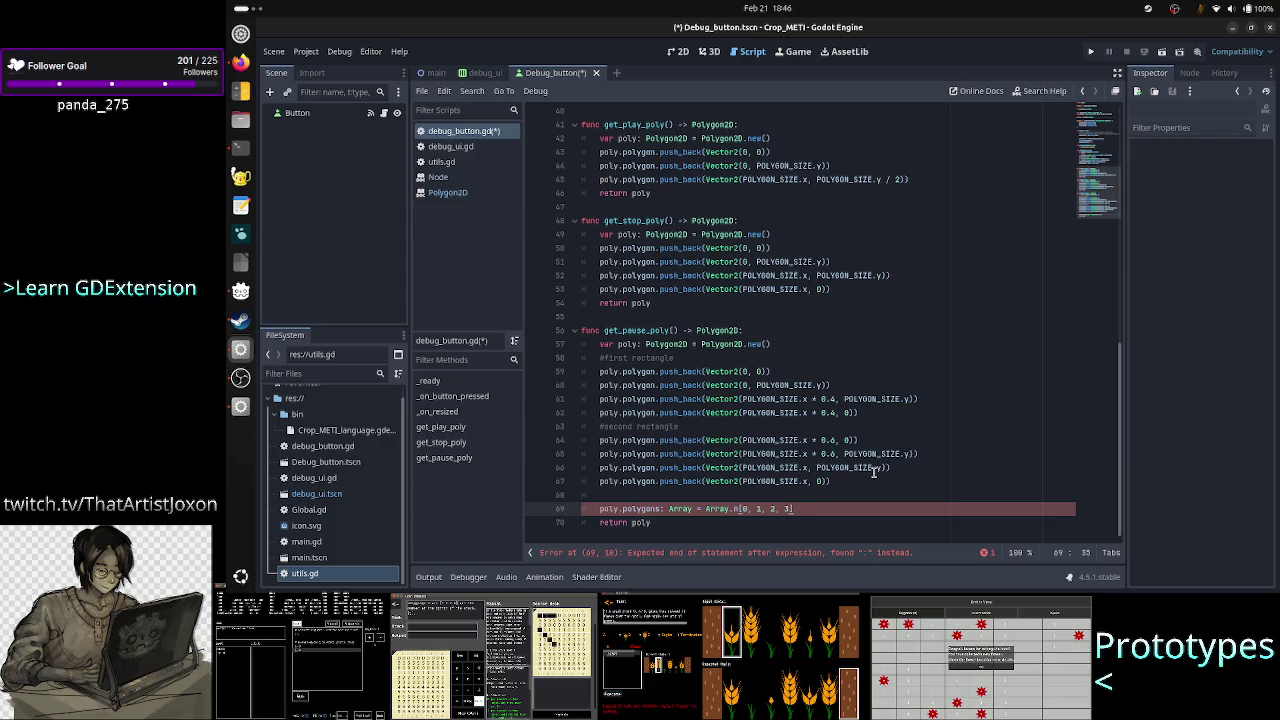
key(BackSpace)
key(BackSpace)
key(BackSpace)
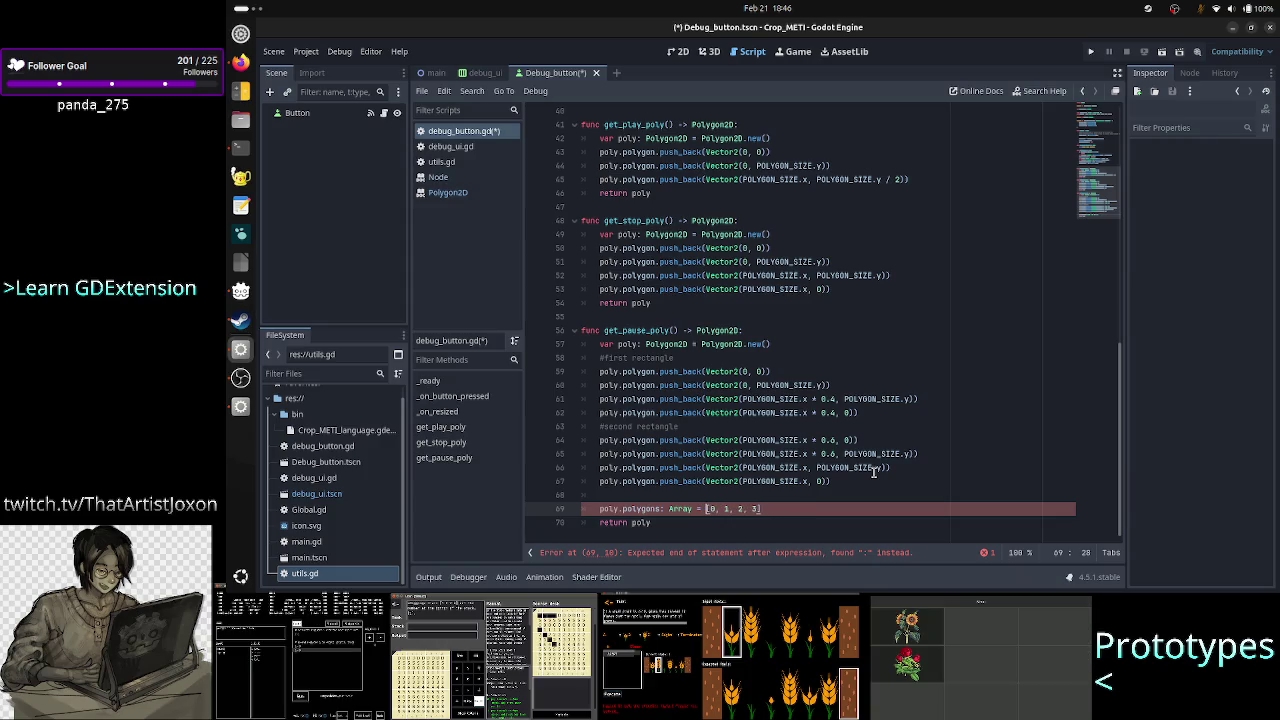
key(Down)
key(Home)
key(Home)
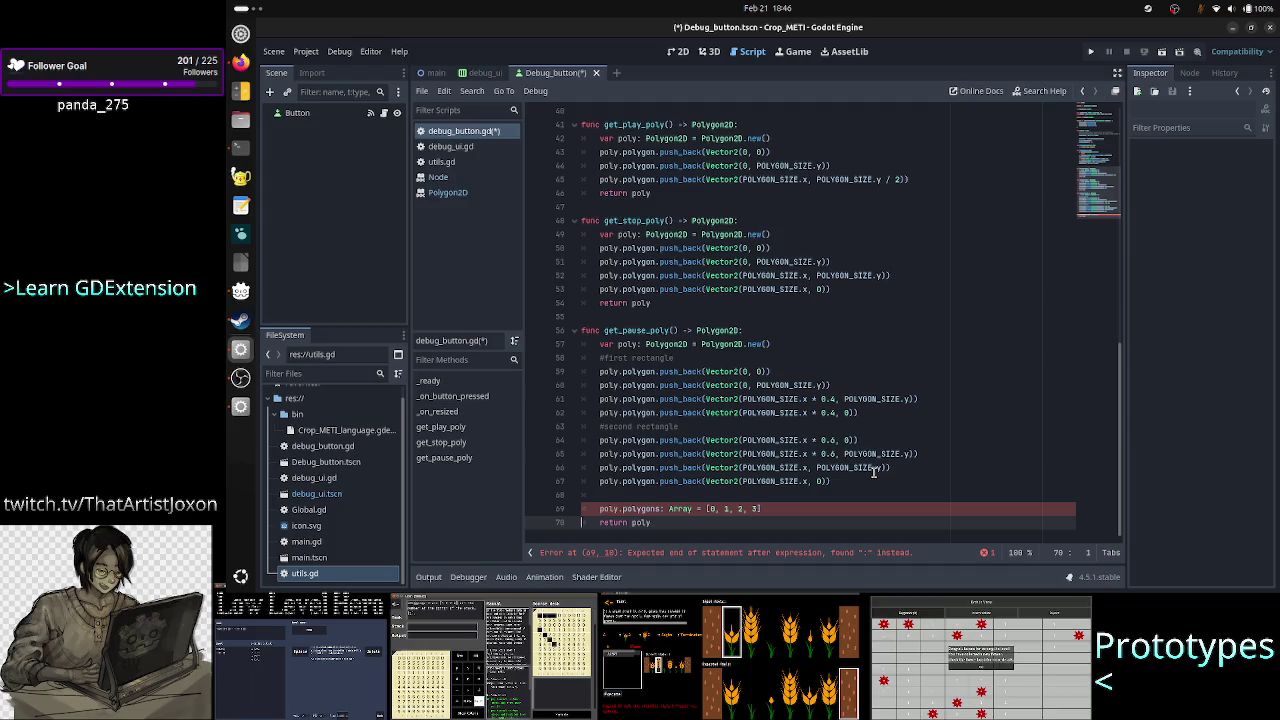
key(Up)
key(End)
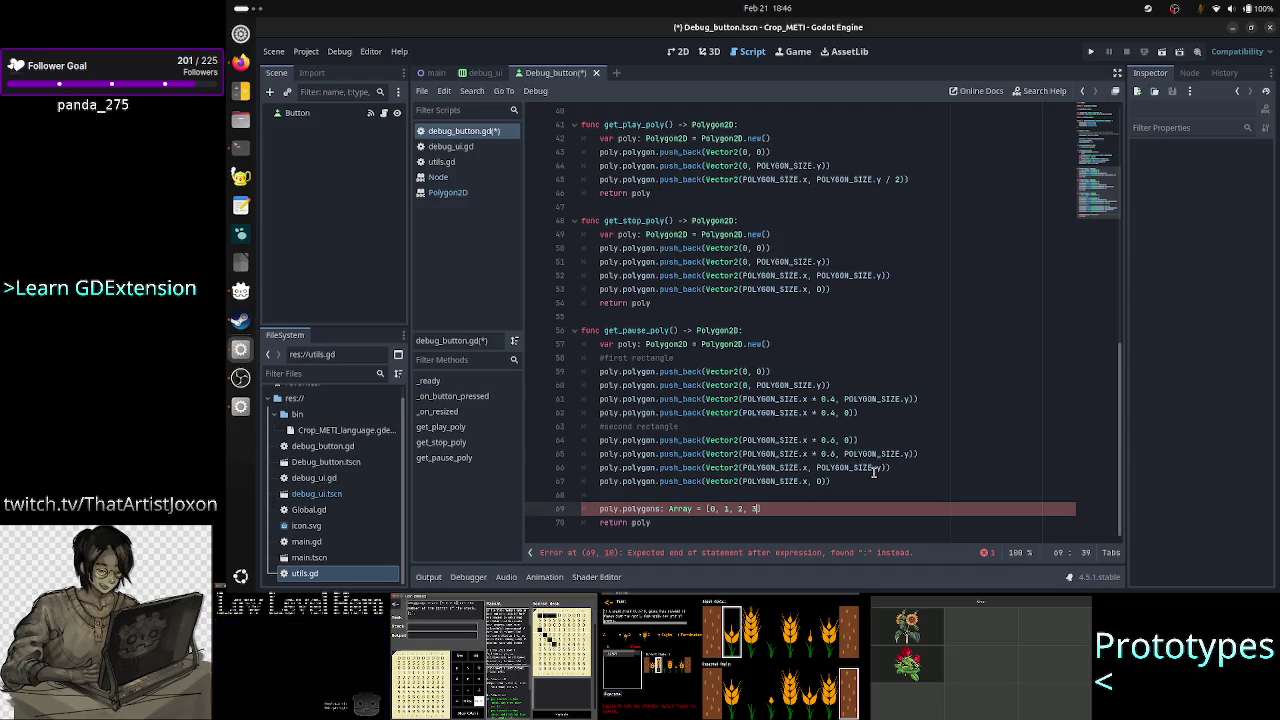
key(Left)
key(Left)
key(Left)
key(BackSpace)
key(BackSpace)
key(BackSpace)
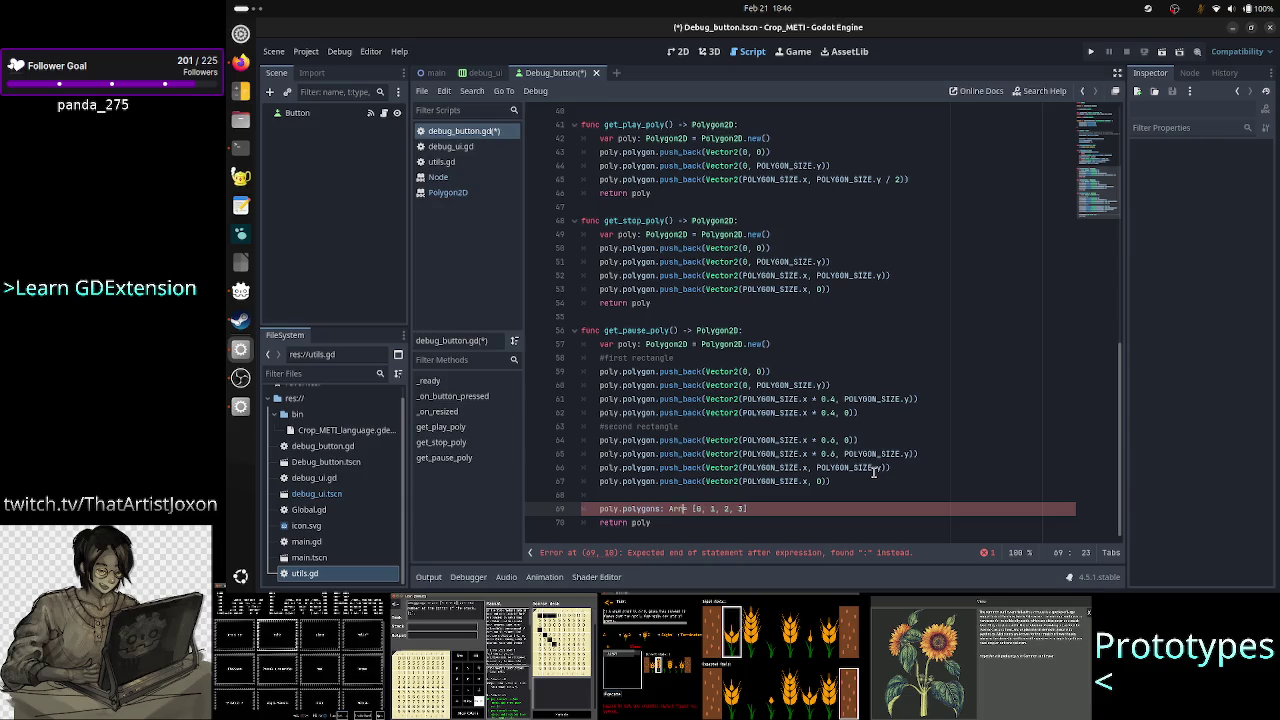
key(Right)
key(Right)
key(Right)
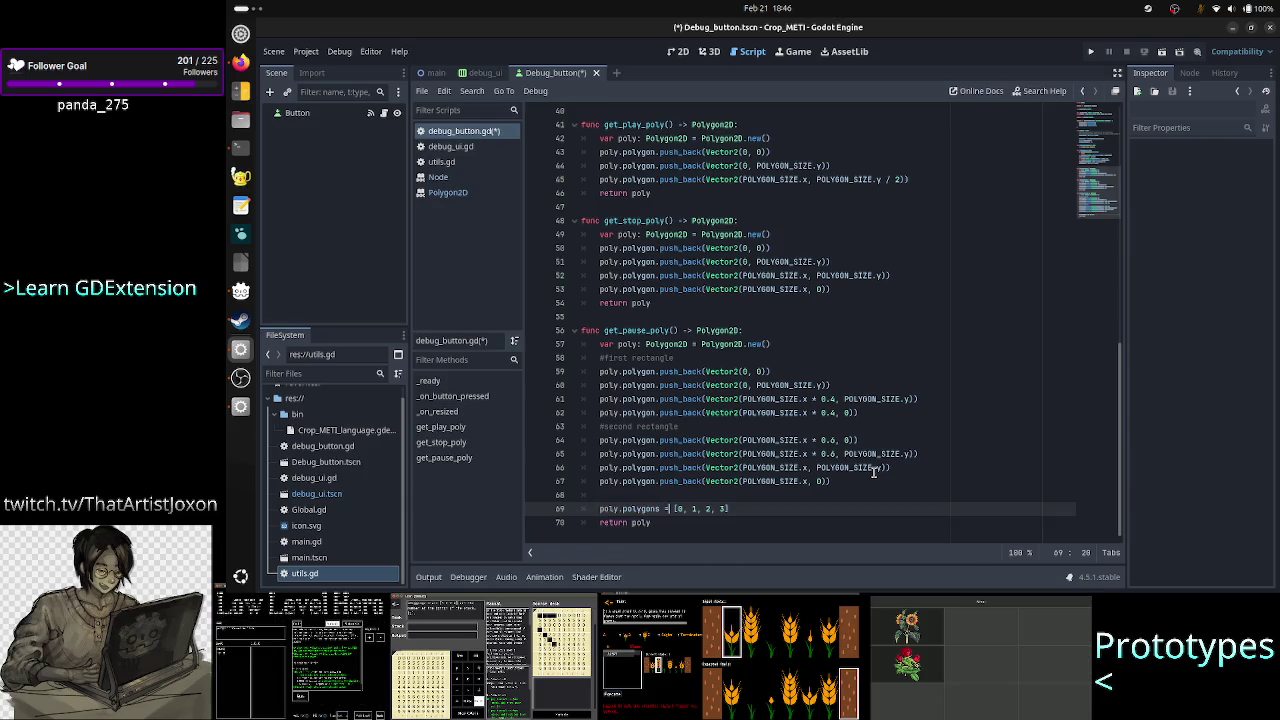
key(Return)
Duplicate the poly.polygons line and change the copy's indices to [4, 5, 6, 7].
key(Up)
key(Home)
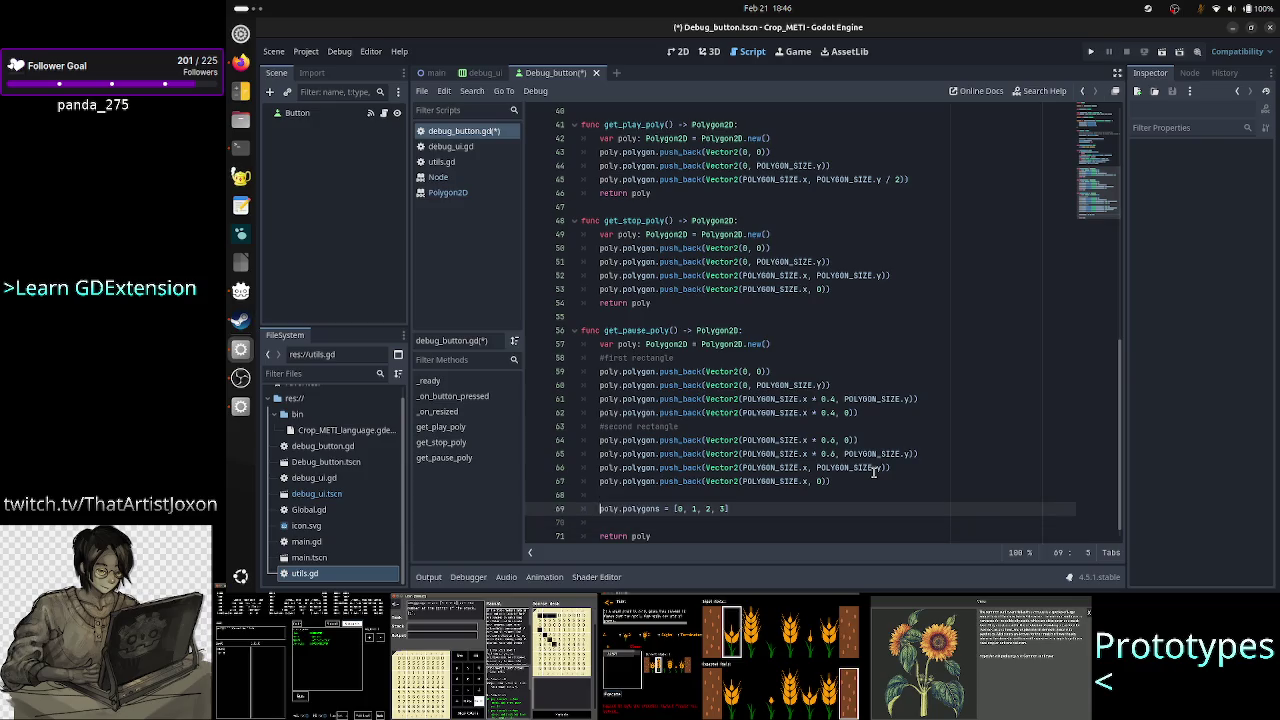
key(shift+Down)
key(shift+Left)
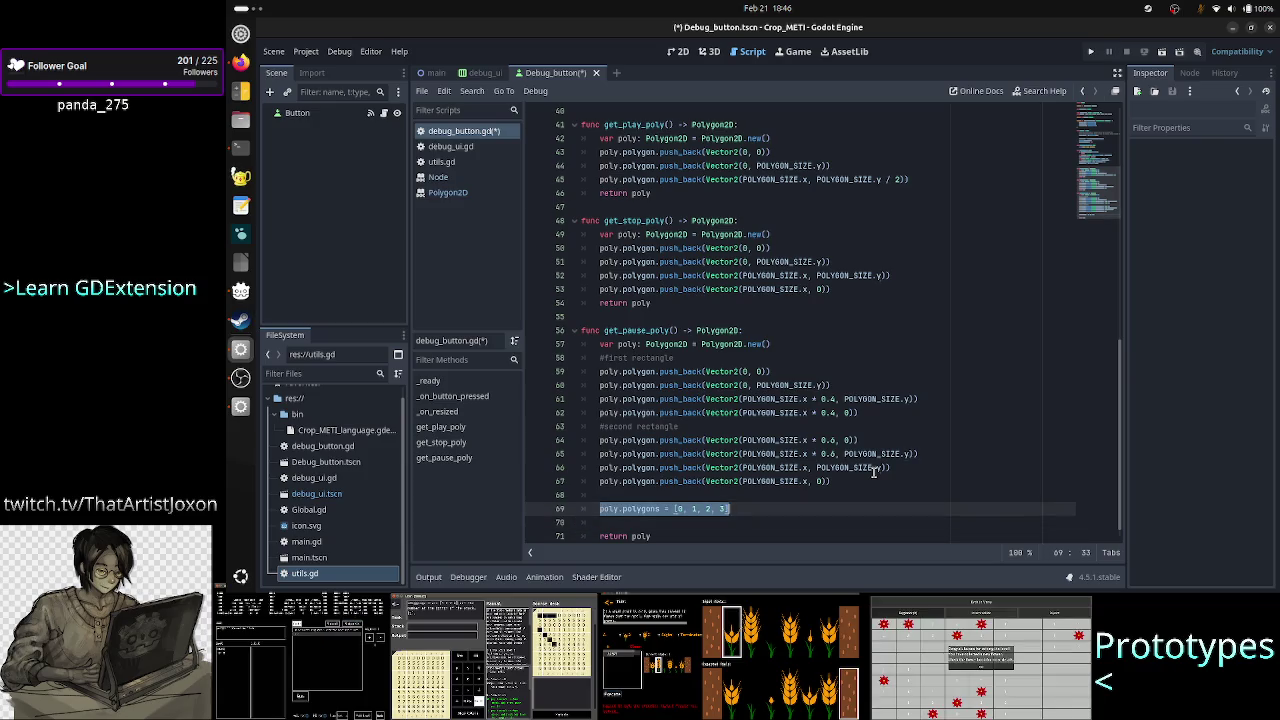
key(ctrl+c)
key(Down)
key(ctrl+v)
key(Left)
key(Left)
key(Left)
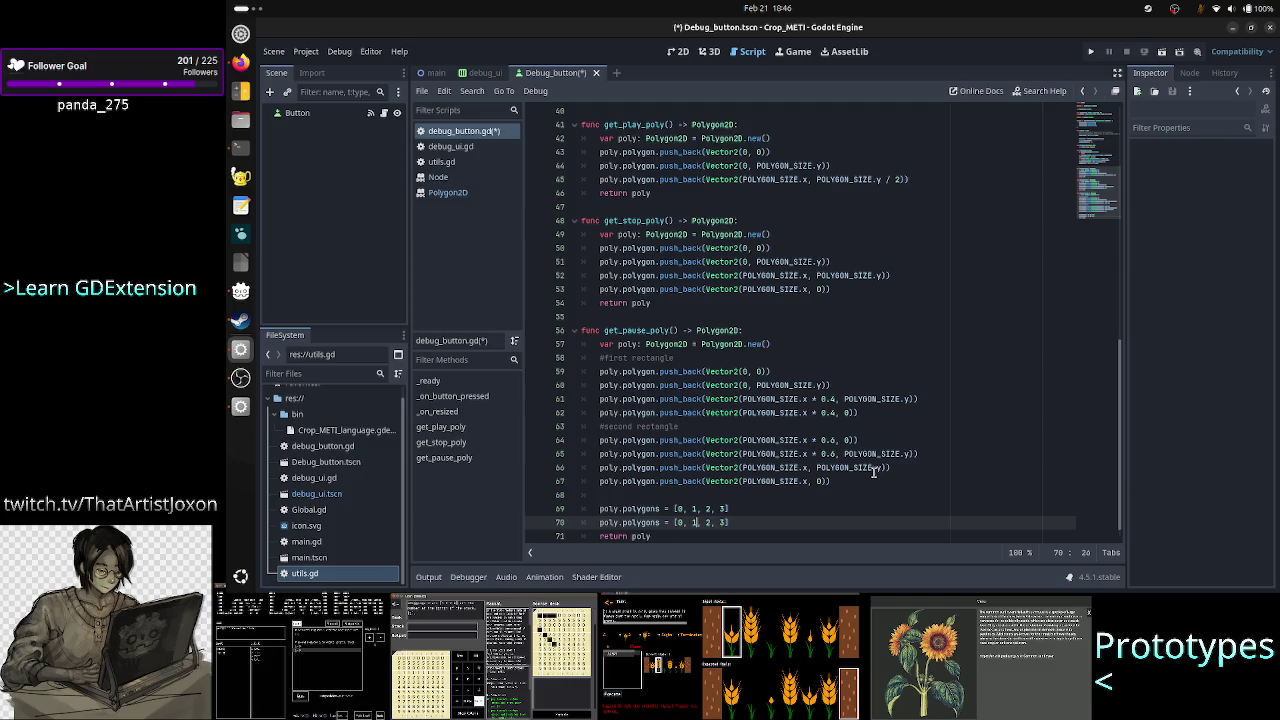
key(BackSpace)
text(4)
key(Delete)
key(Delete)
key(Delete)
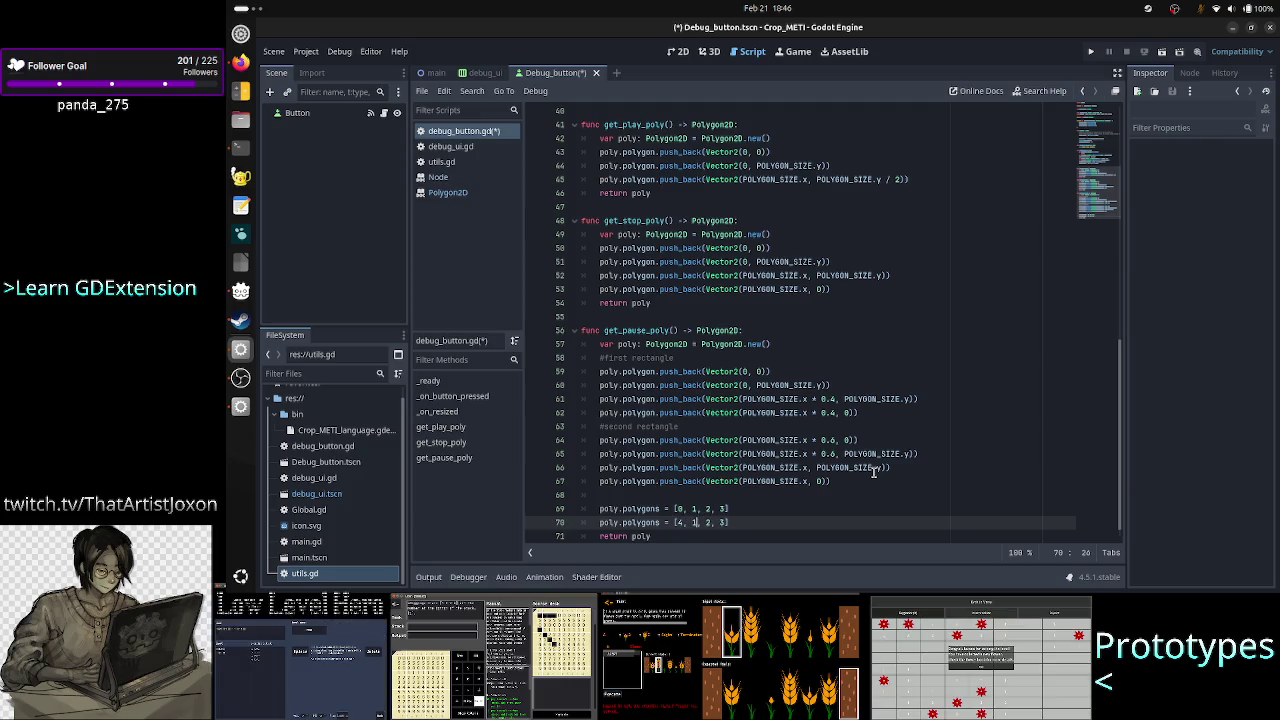
text(, 5,)
key(Escape)
key(Delete)
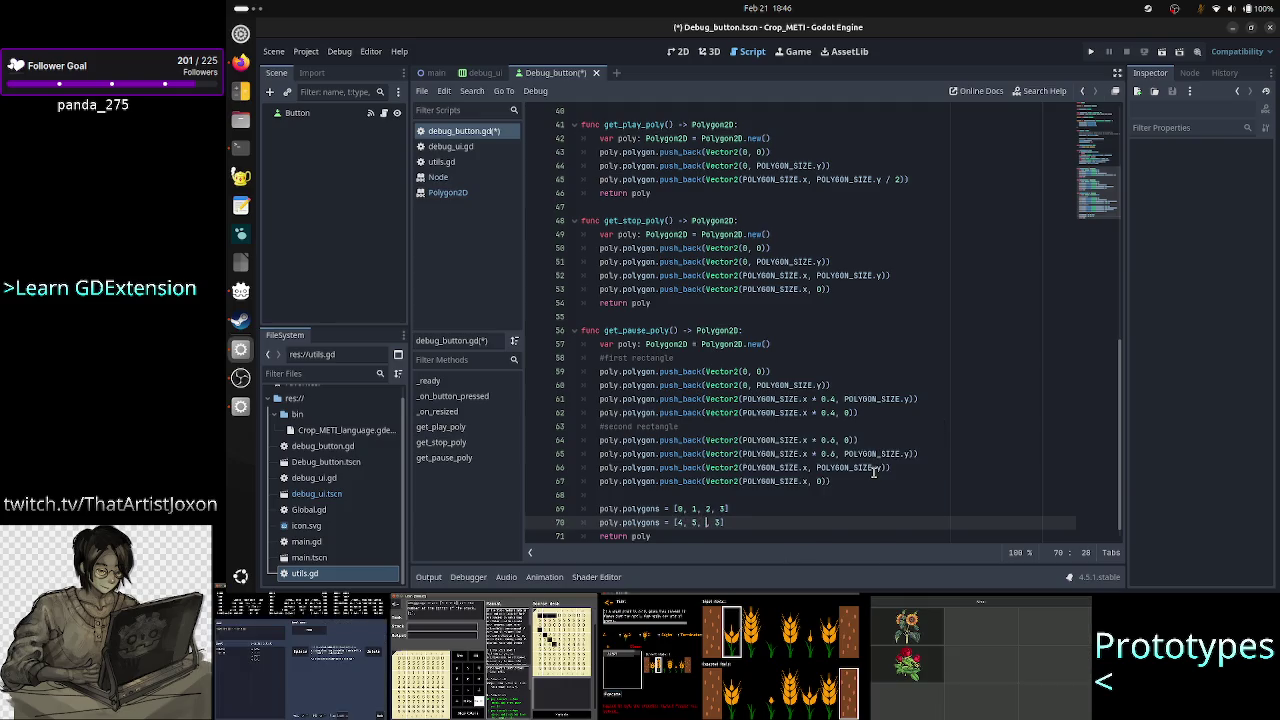
text(6)
key(BackSpace)
text(7)
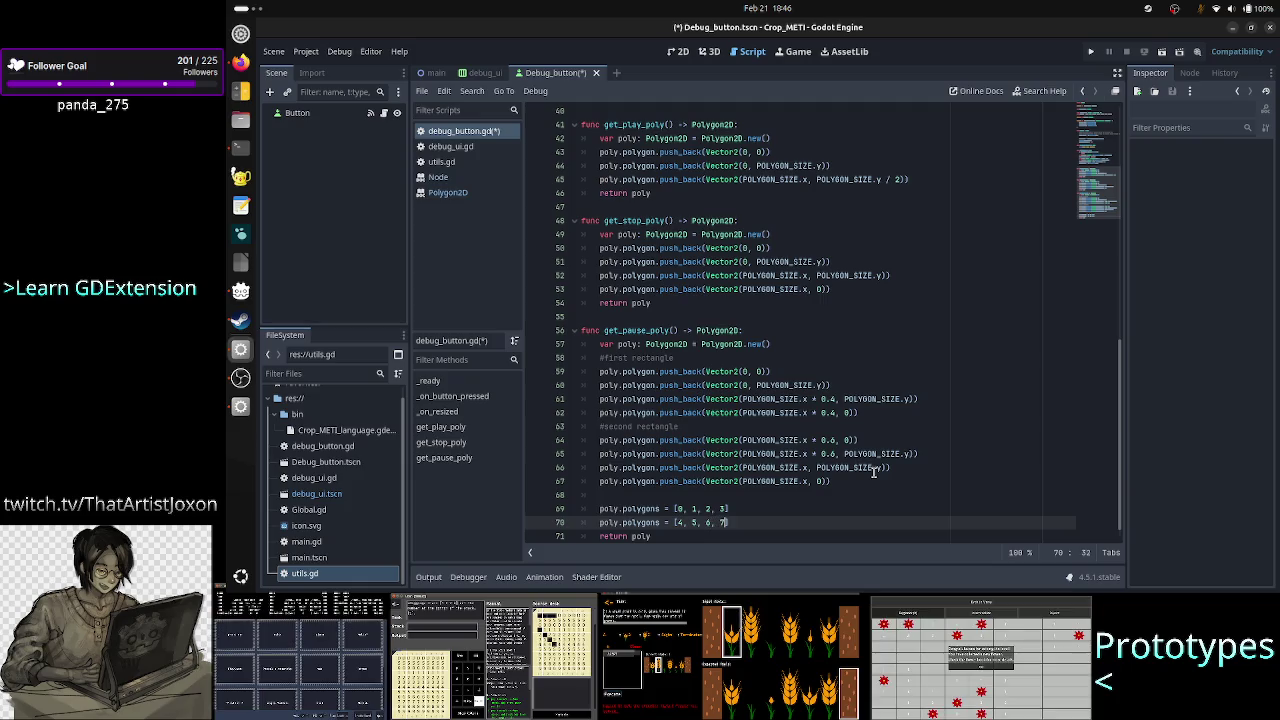
Add a blank line after return poly.
key(Down)
key(Home)
key(Home)
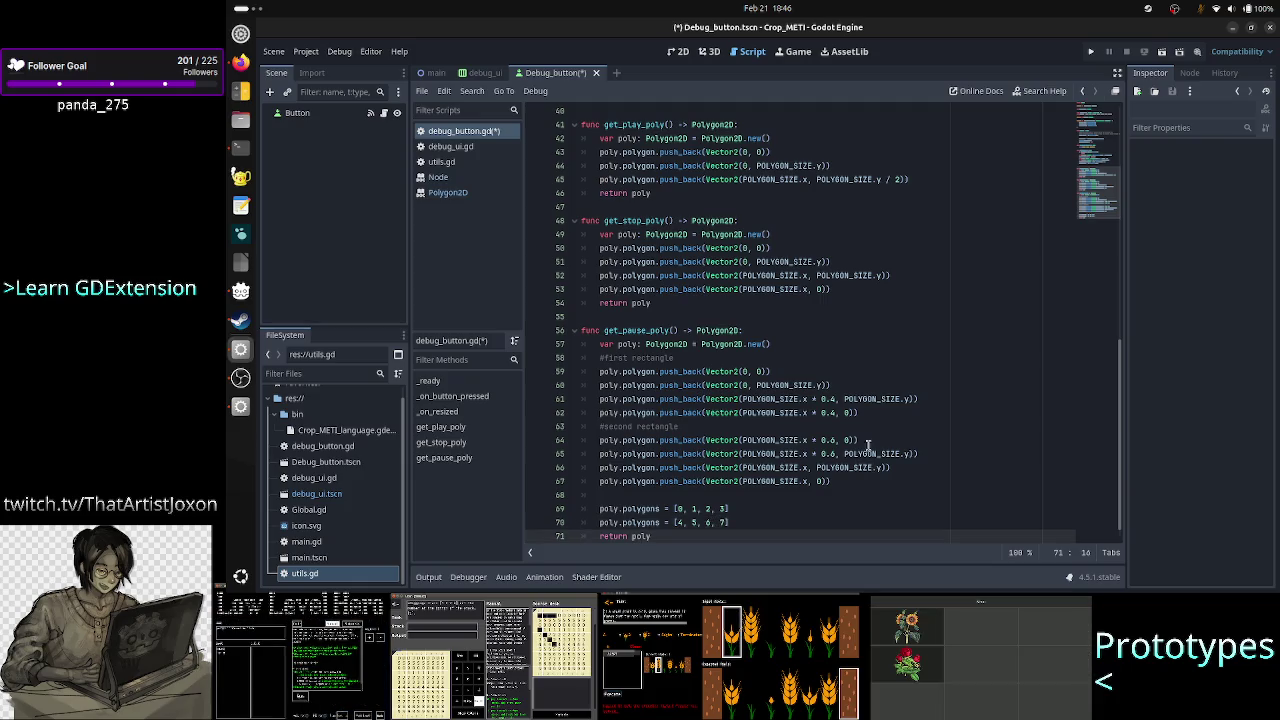
key(End)
key(Return)
Save debug_button.gd and switch to the debug_ui.tscn scene.
key(ctrl+s)
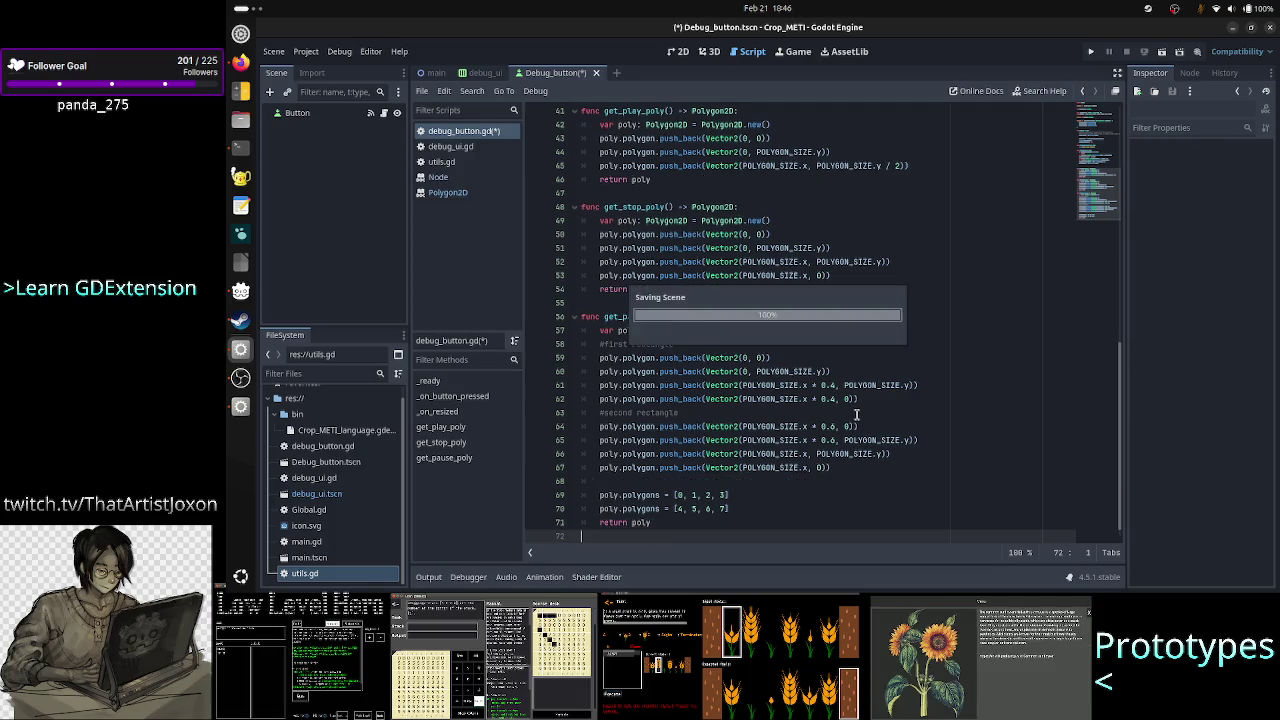
scroll(771, 384, up, 12)
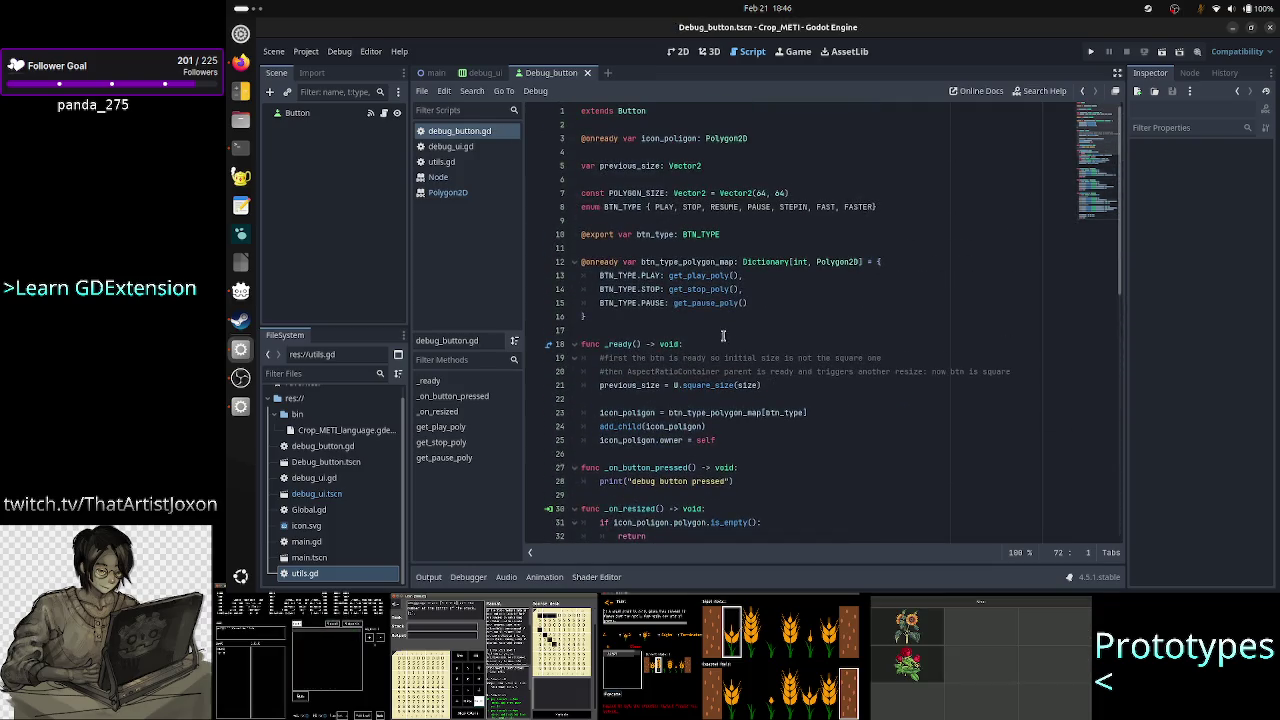
mouse_move(645, 302)
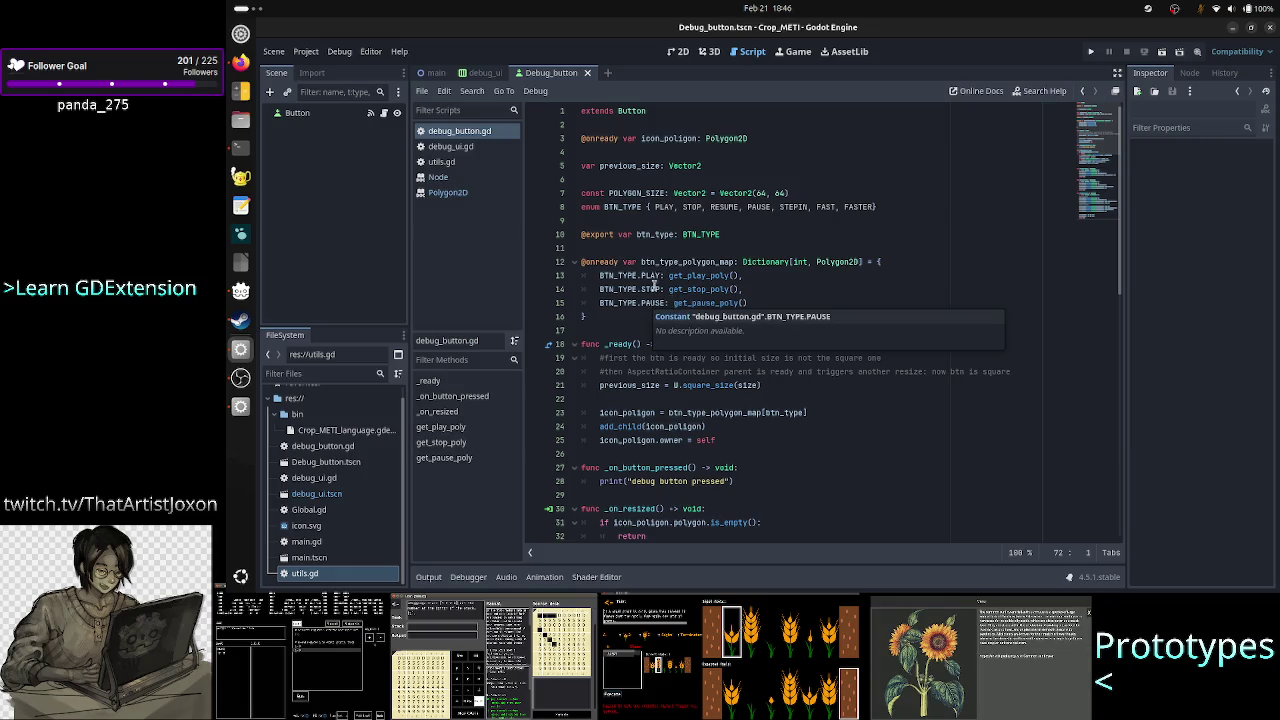
click(657, 303)
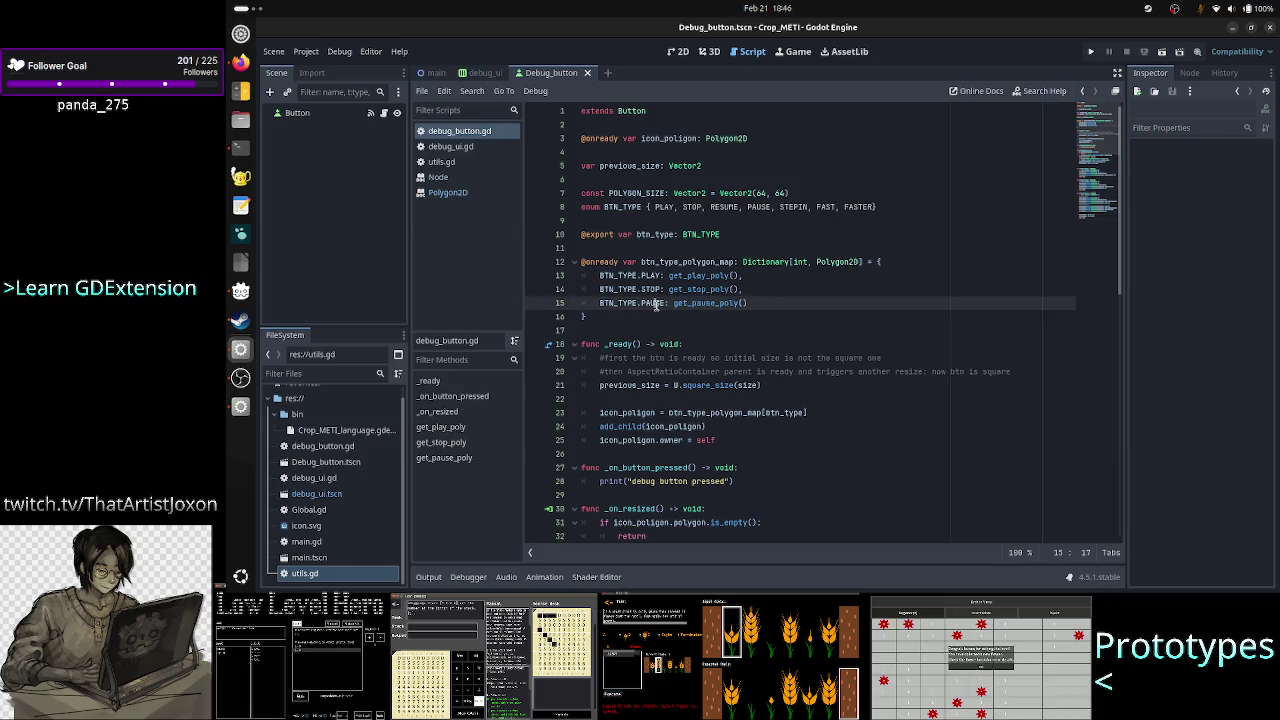
click(485, 73)
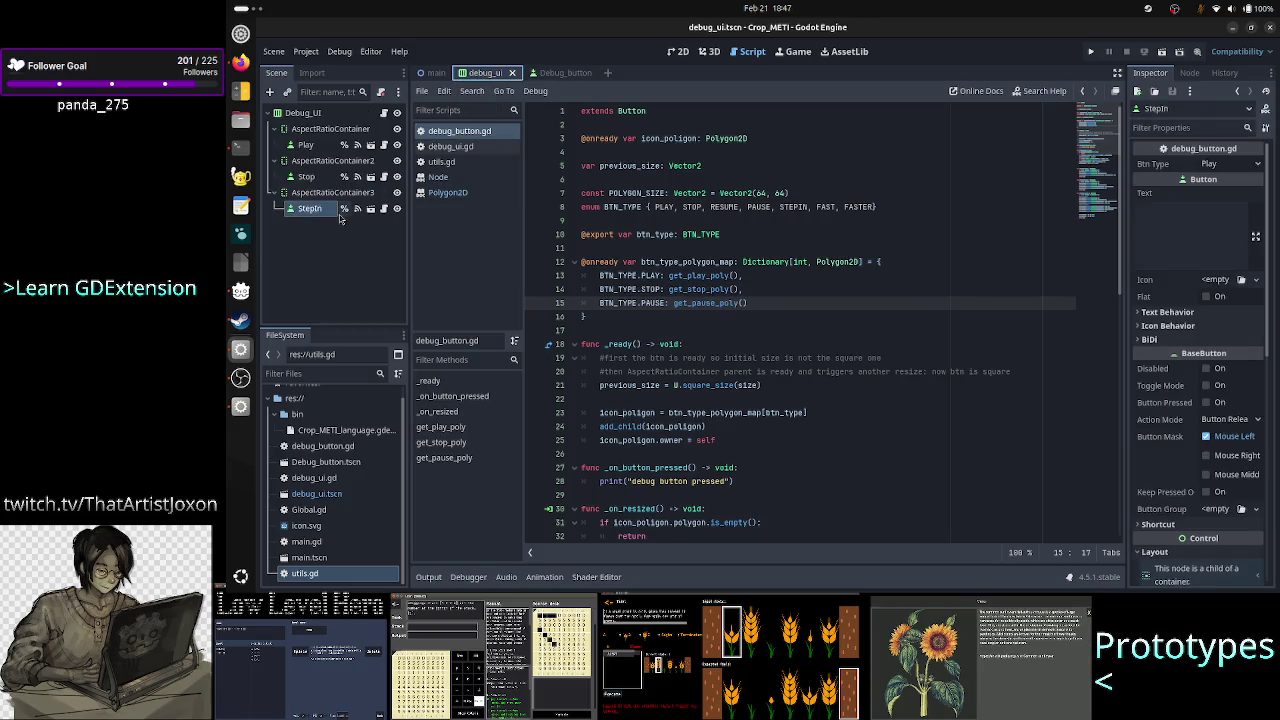
Set the StepIn button's Btn Type to Pause, then test-run the project and close it.
click(1253, 165)
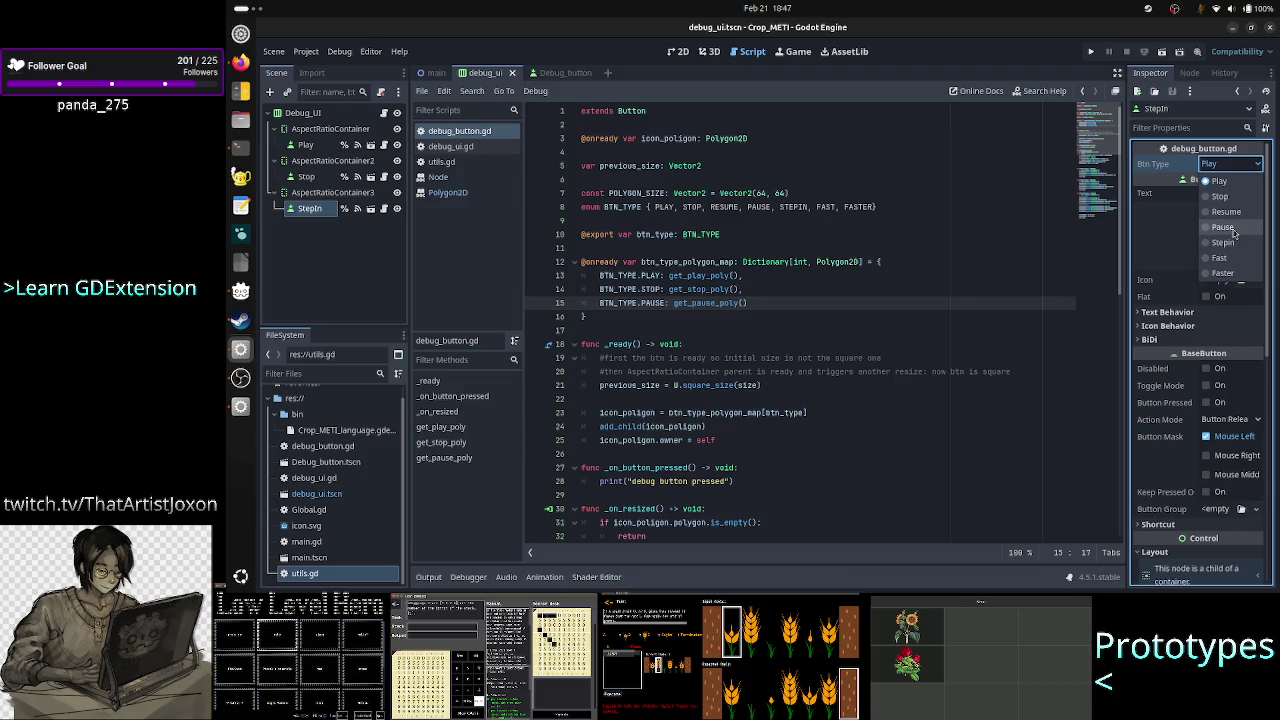
click(1231, 232)
click(1093, 52)
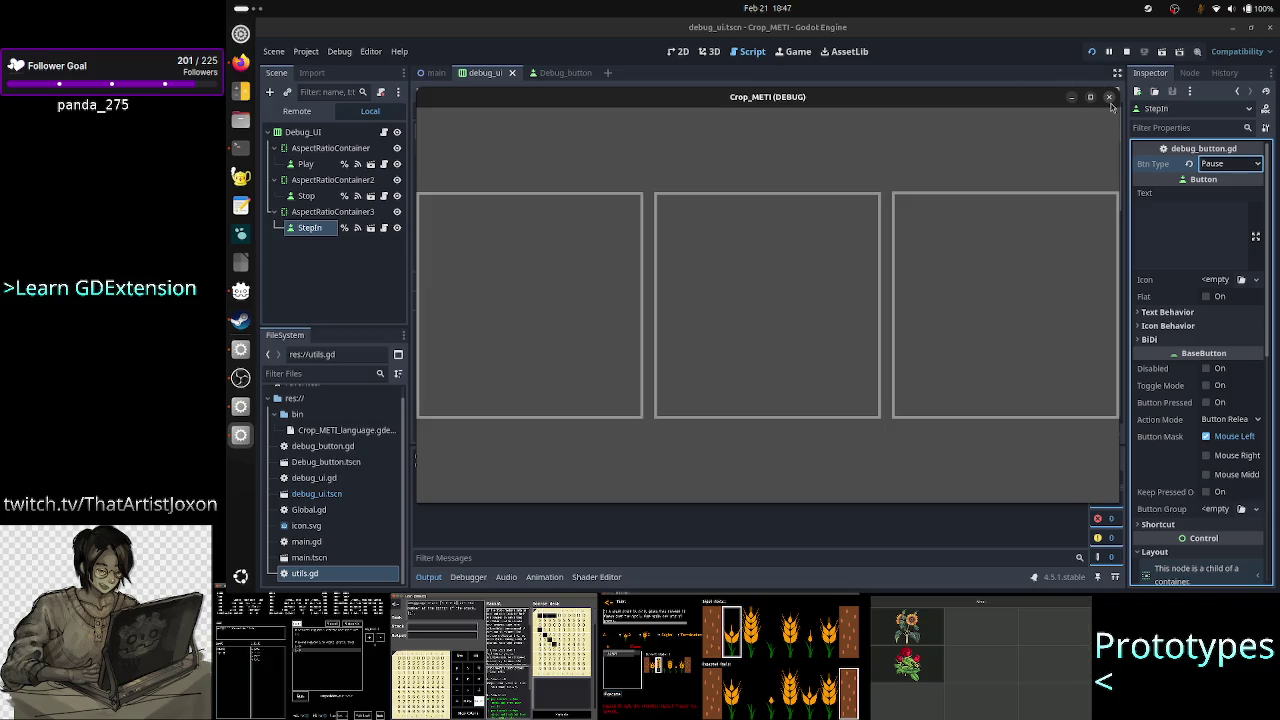
click(1108, 97)
scroll(700, 350, down, 3)
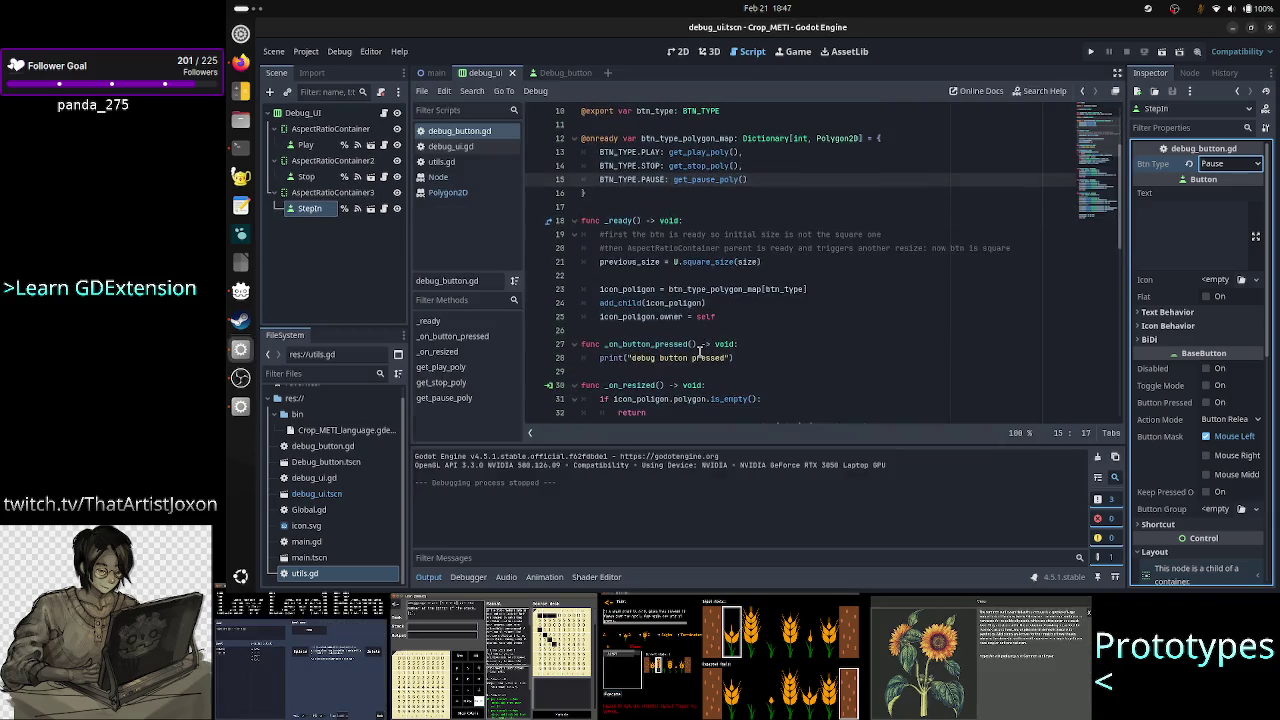
double_click(618, 221)
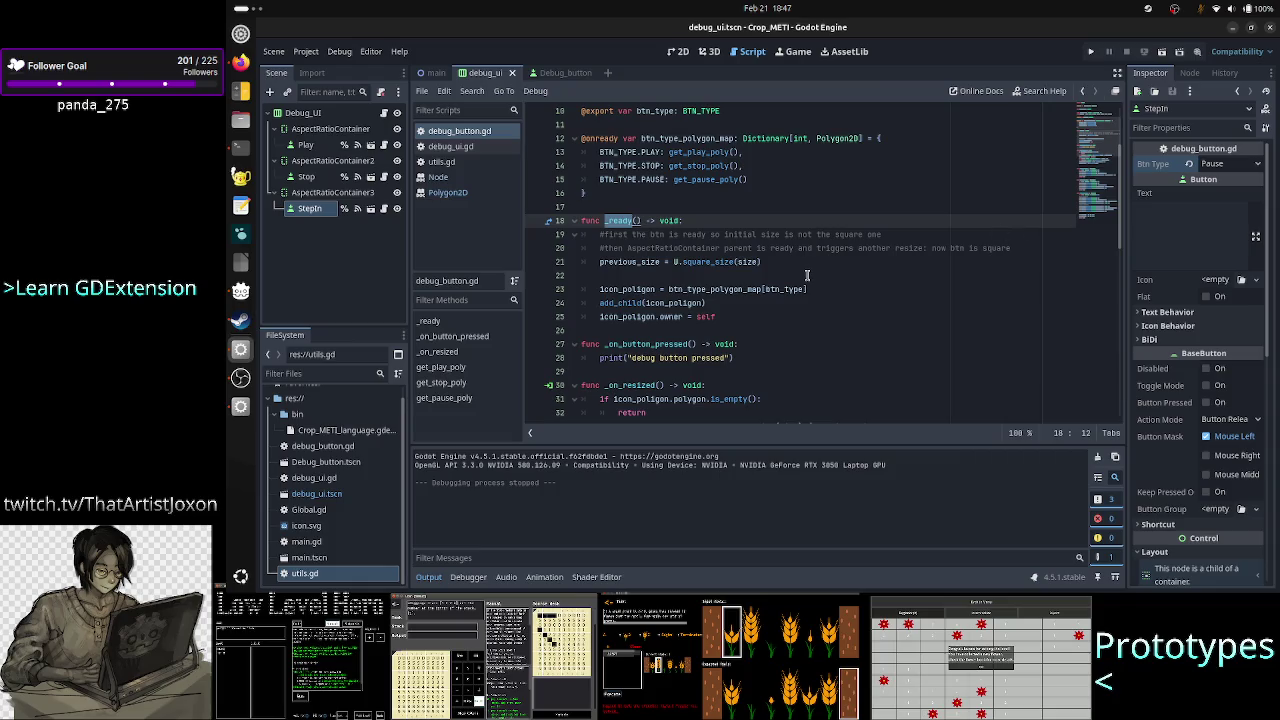
scroll(807, 275, up, 2)
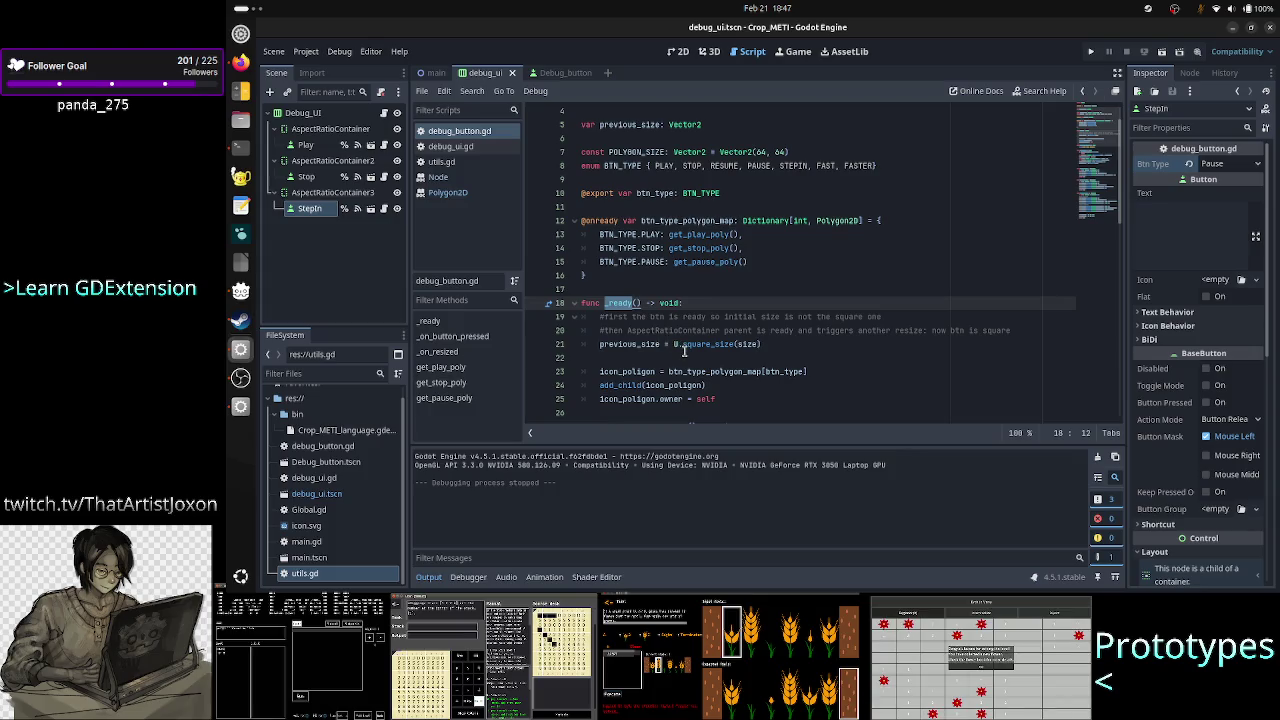
scroll(685, 350, down, 1)
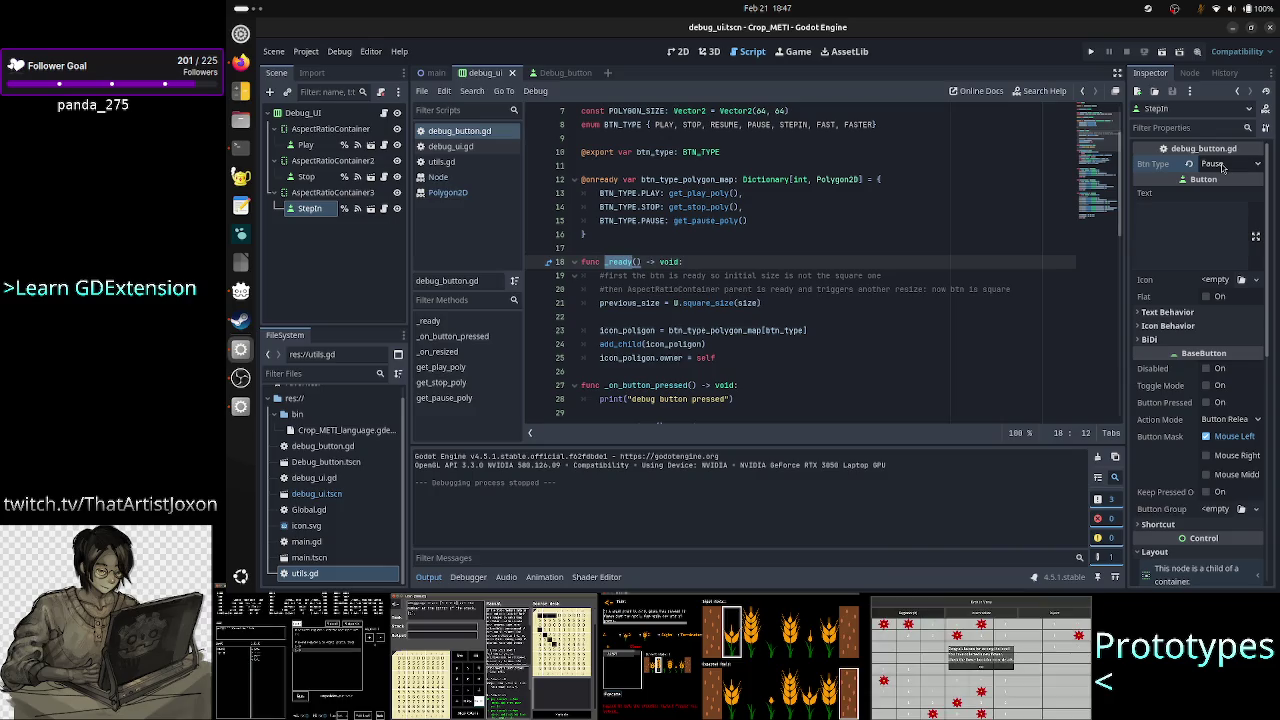
click(744, 149)
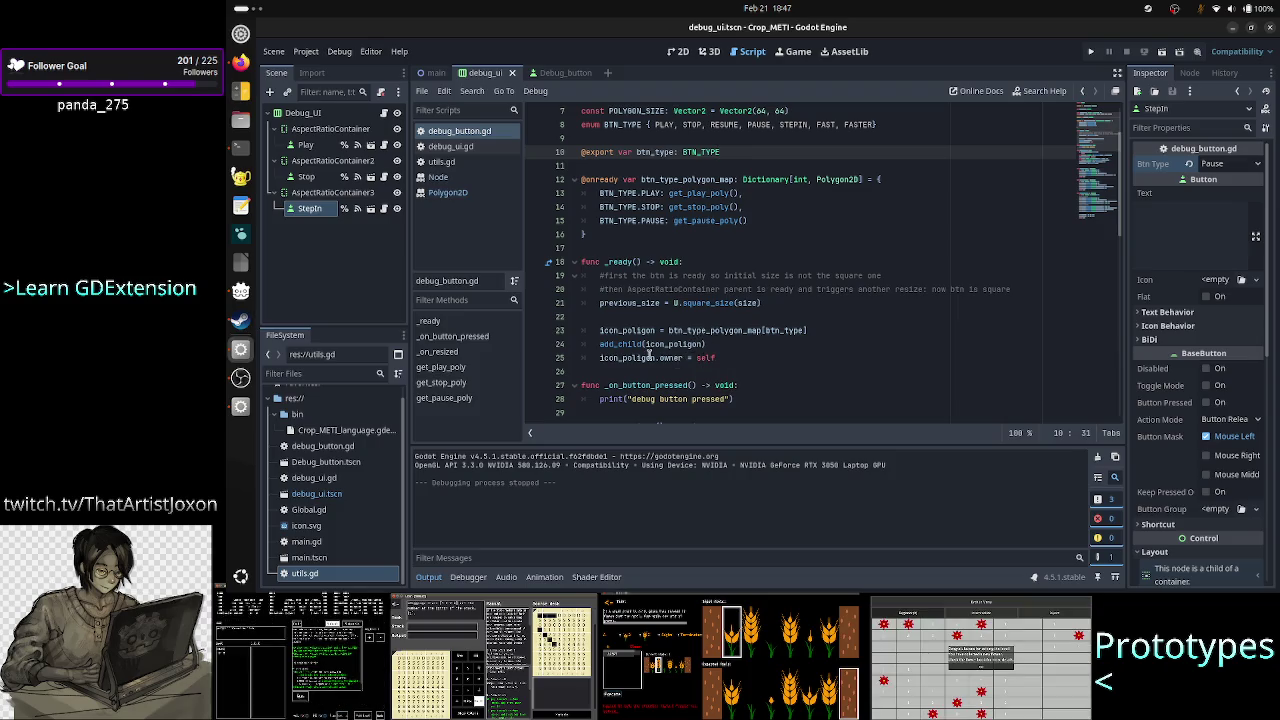
mouse_move(622, 345)
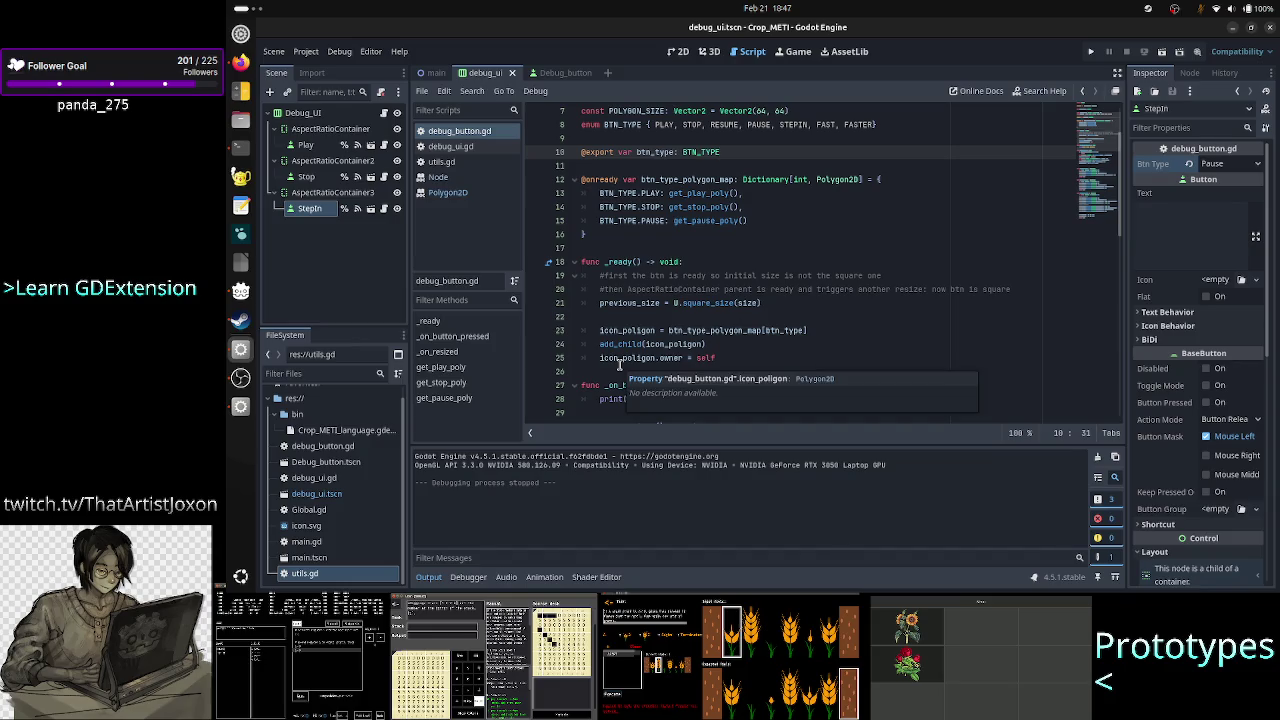
click(760, 357)
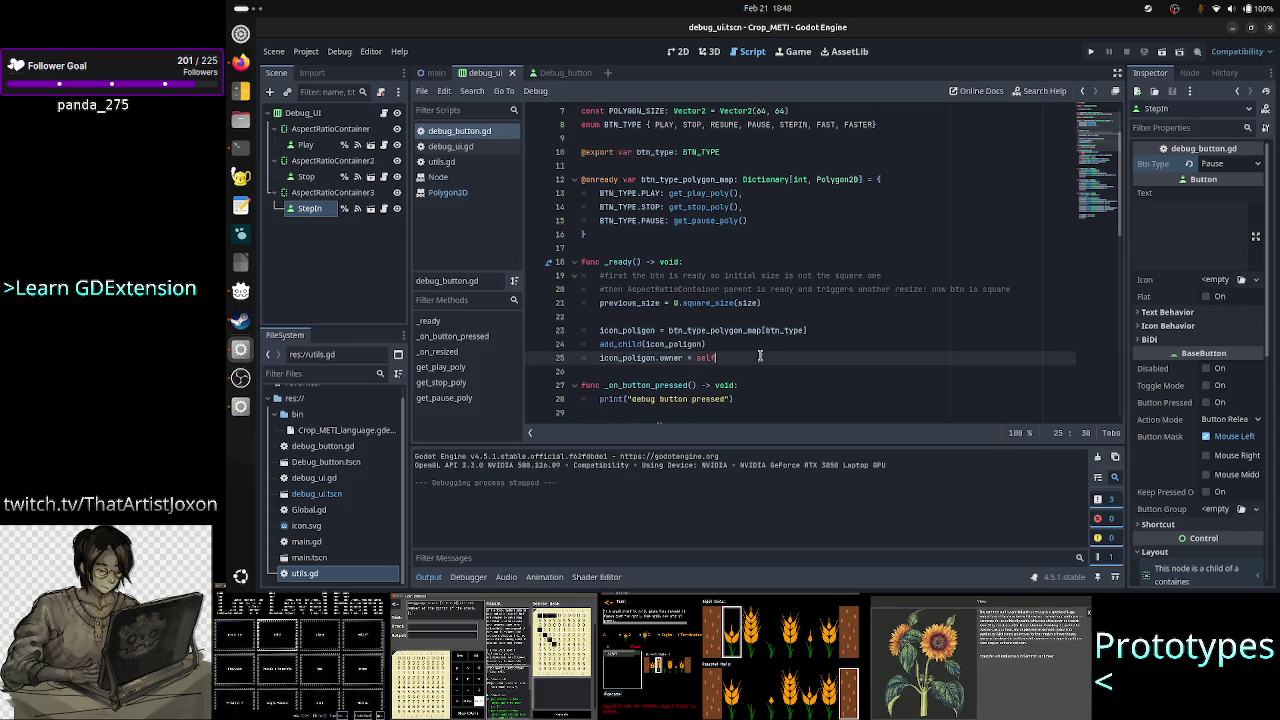
Add icon_polygon.visible = true to _ready(), then test-run the project and close it.
key(Return)
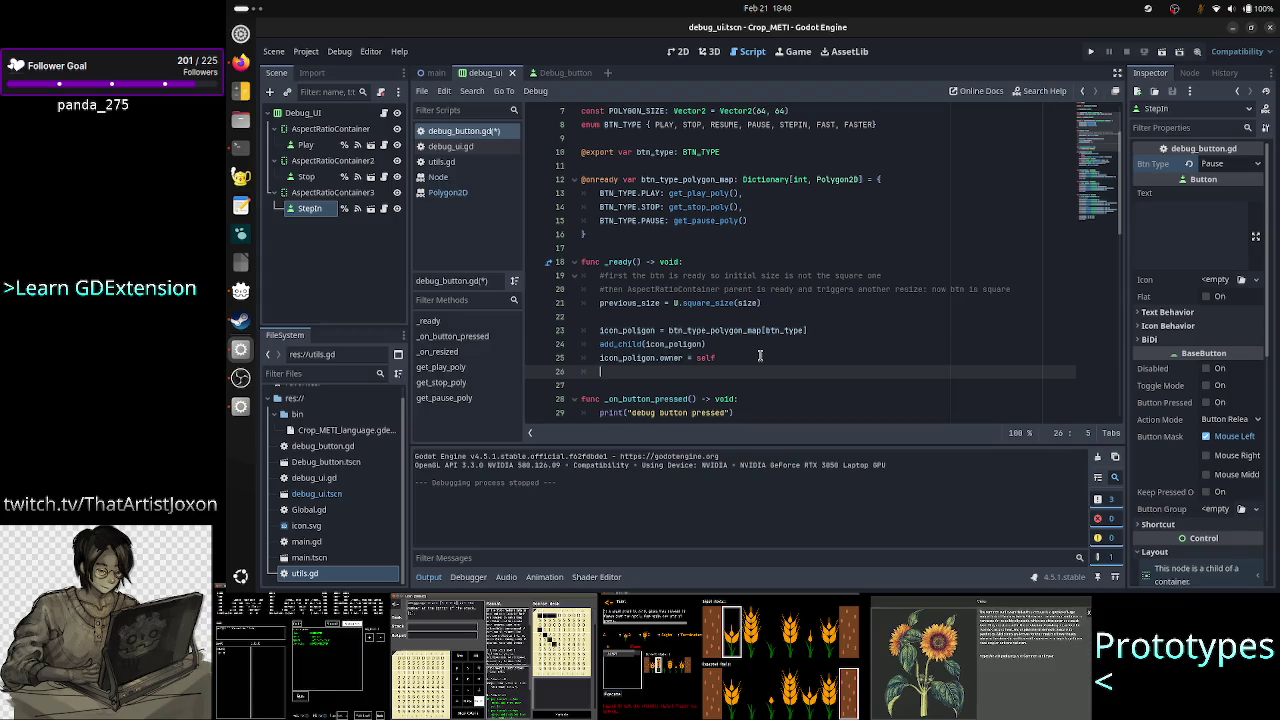
text(ic)
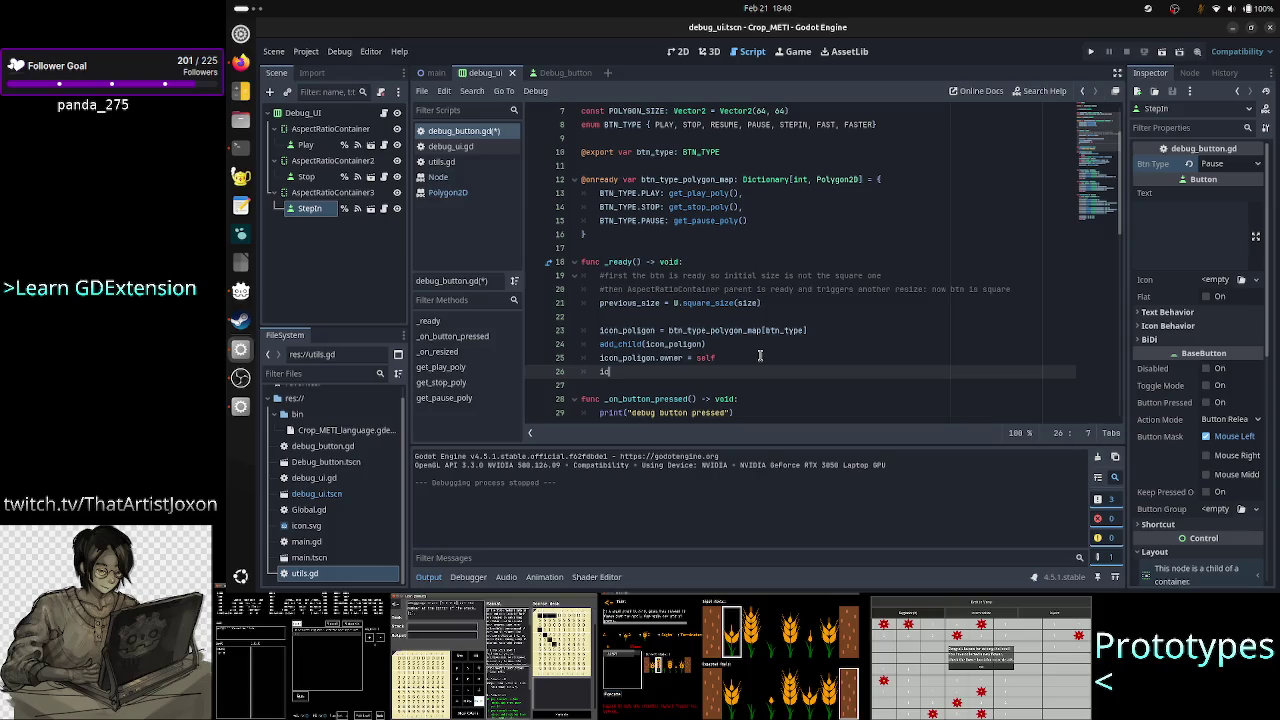
text(on_polygon.visi)
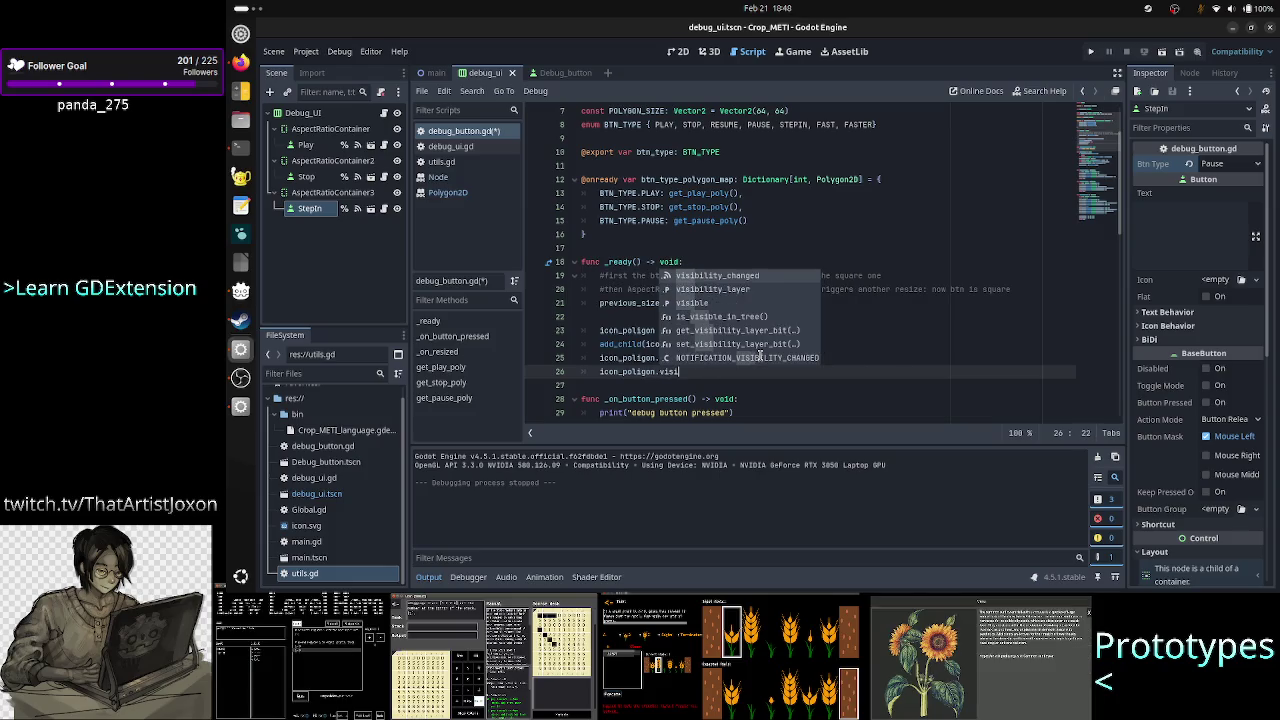
text(ble)
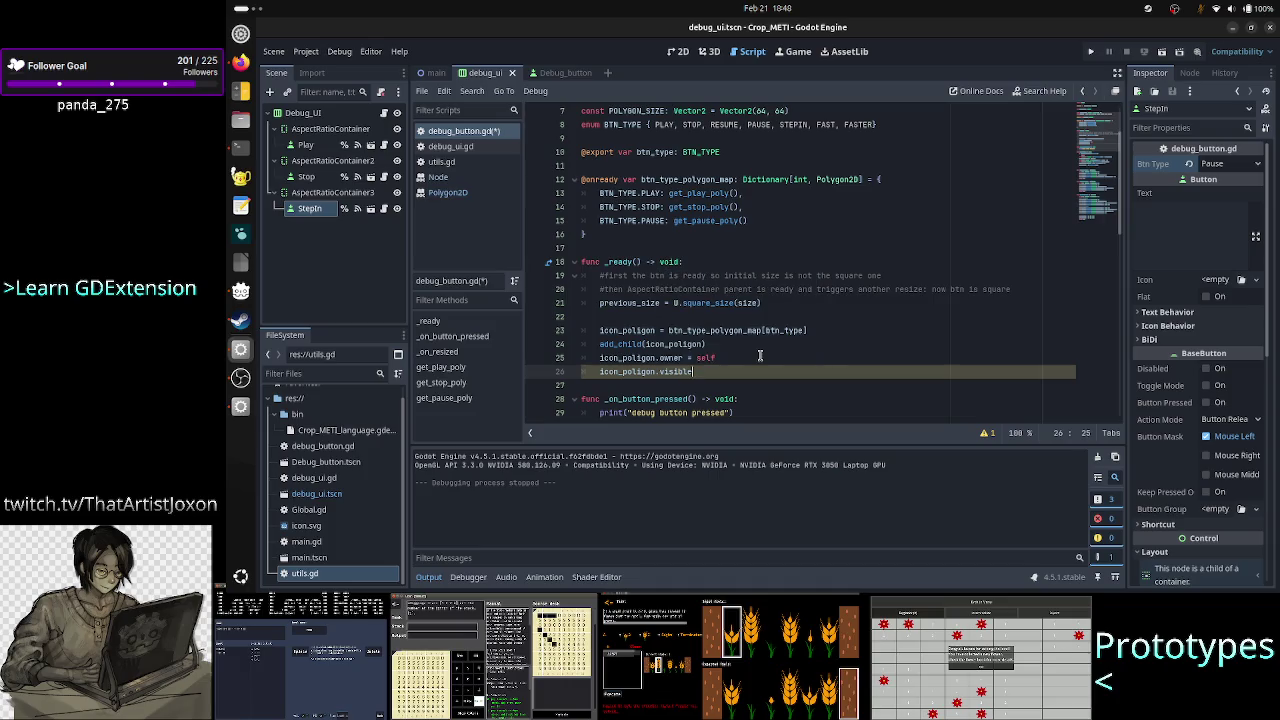
text( = )
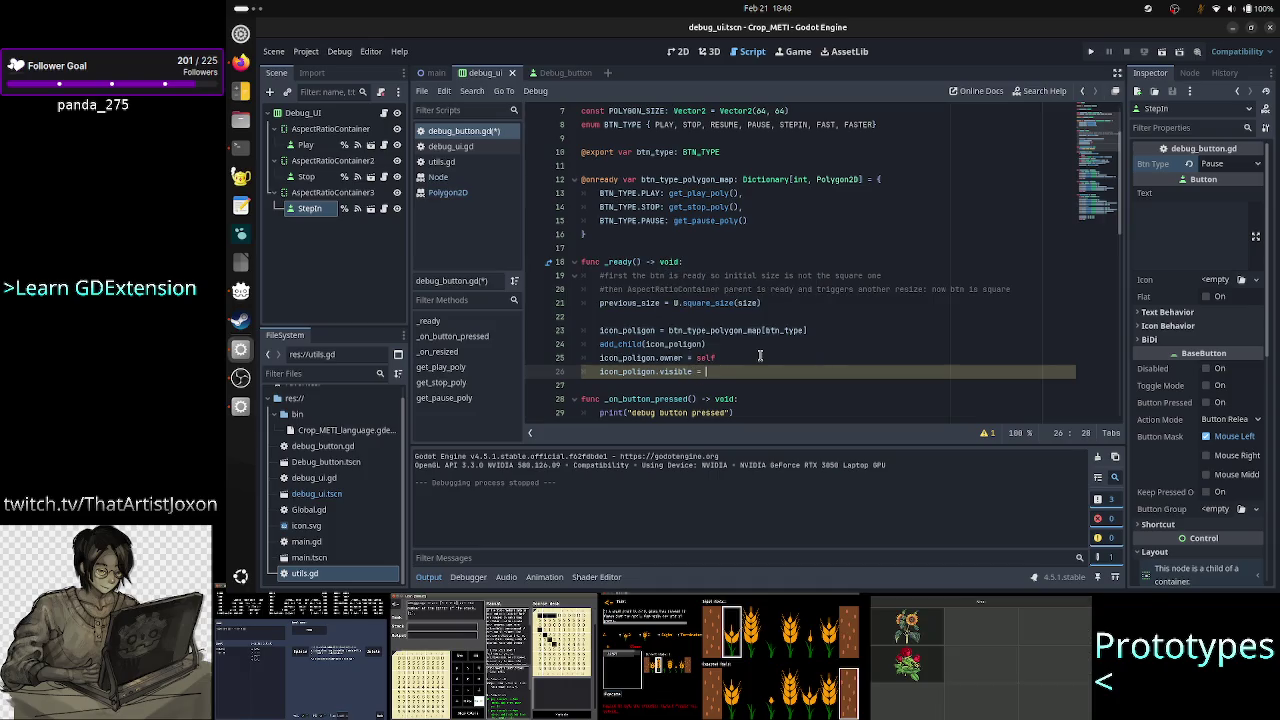
text(true)
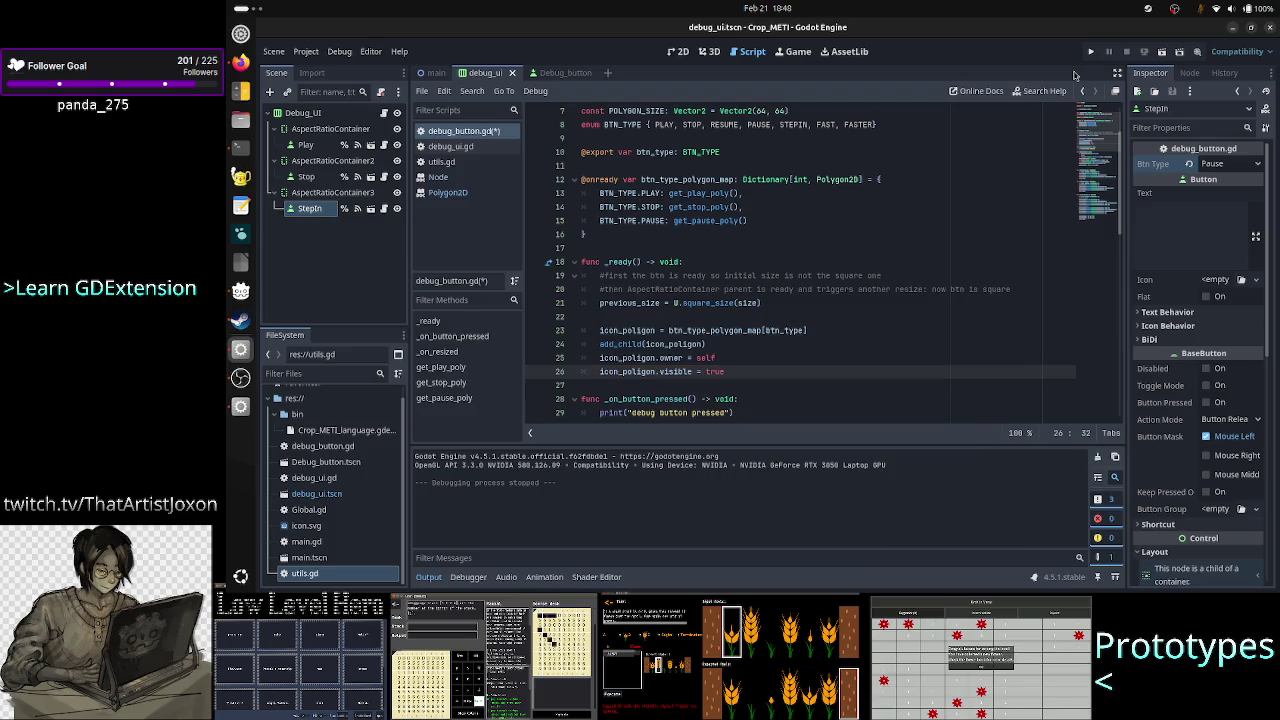
click(1094, 52)
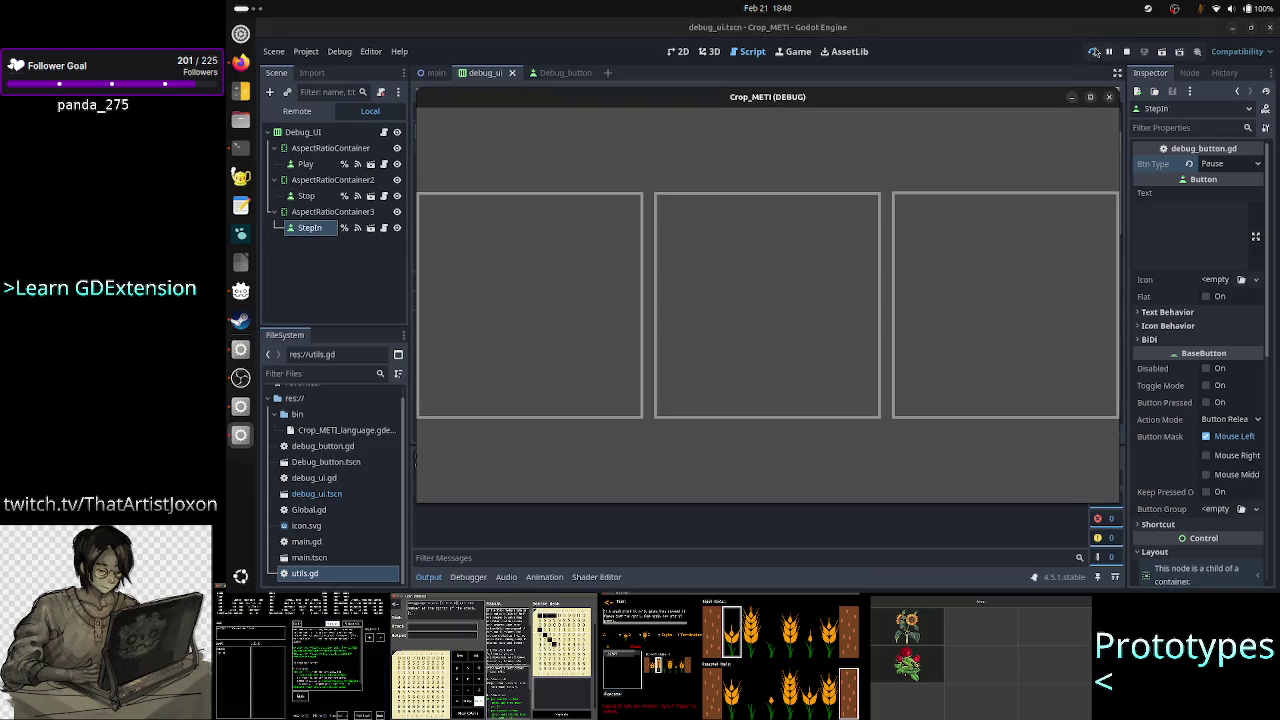
click(1108, 97)
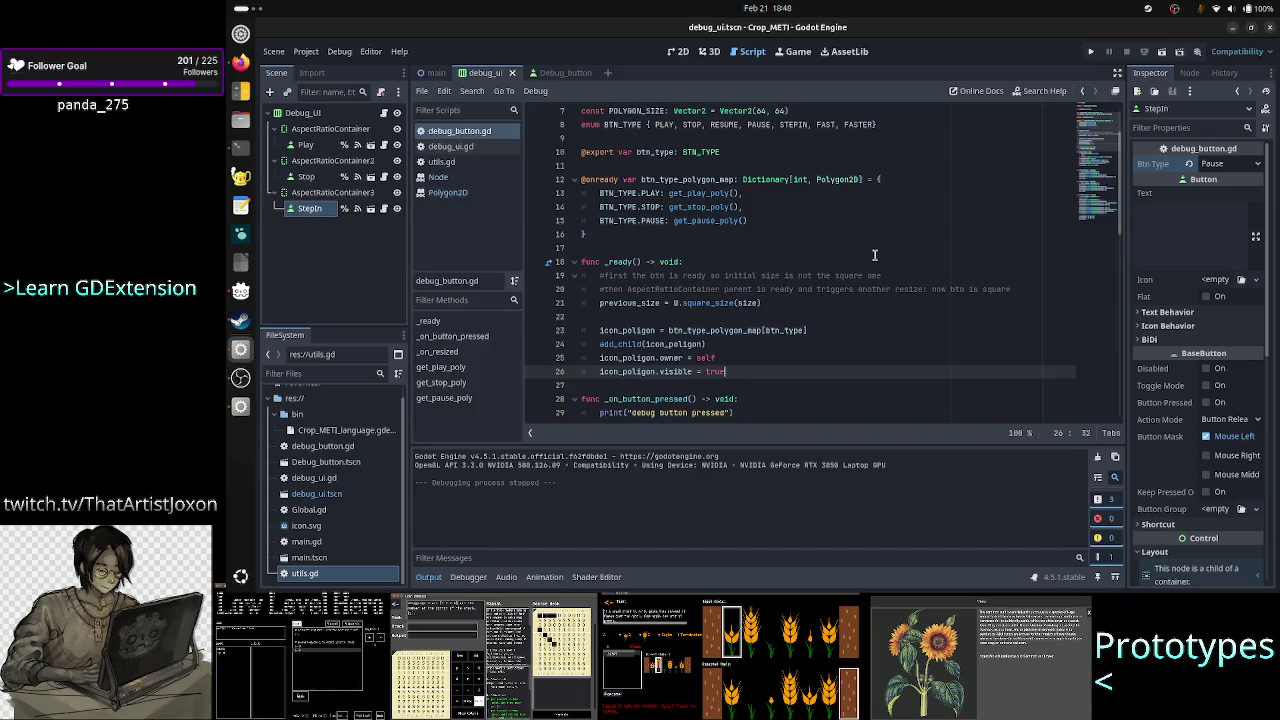
Add a print(btn_type) call on the empty line 22 in _ready().
scroll(747, 288, up, 2)
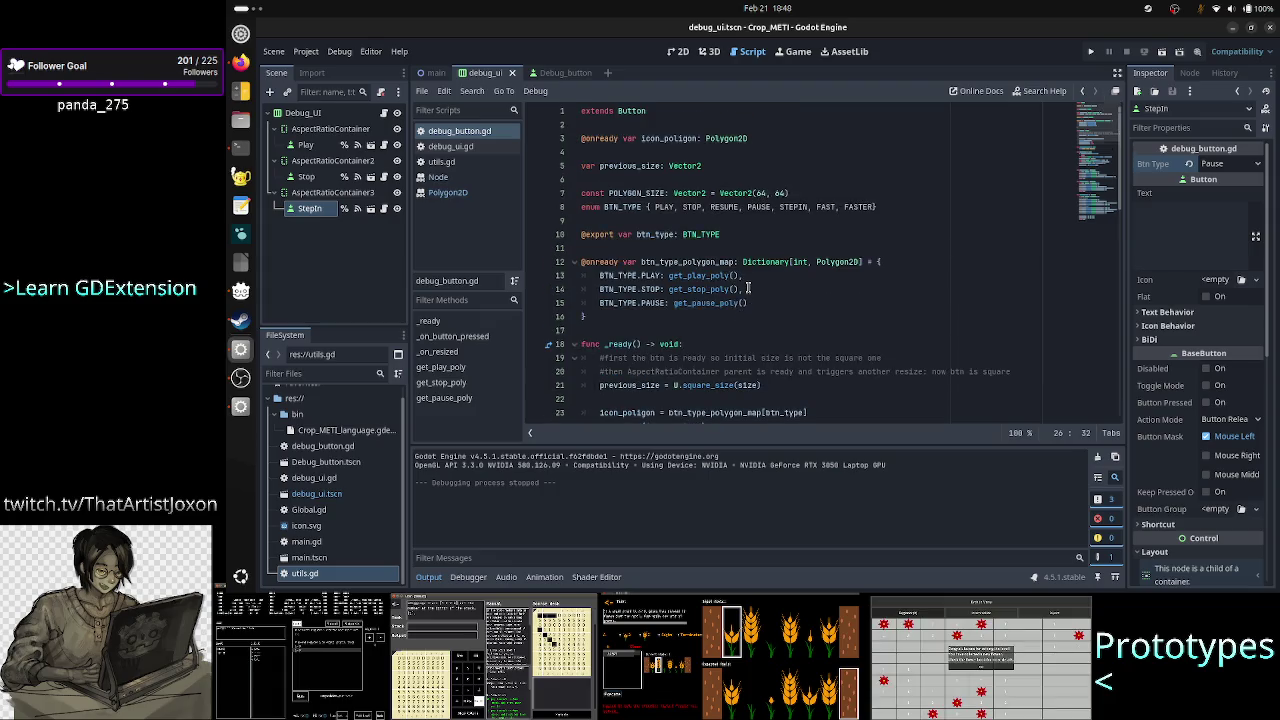
drag(668, 234, 720, 234)
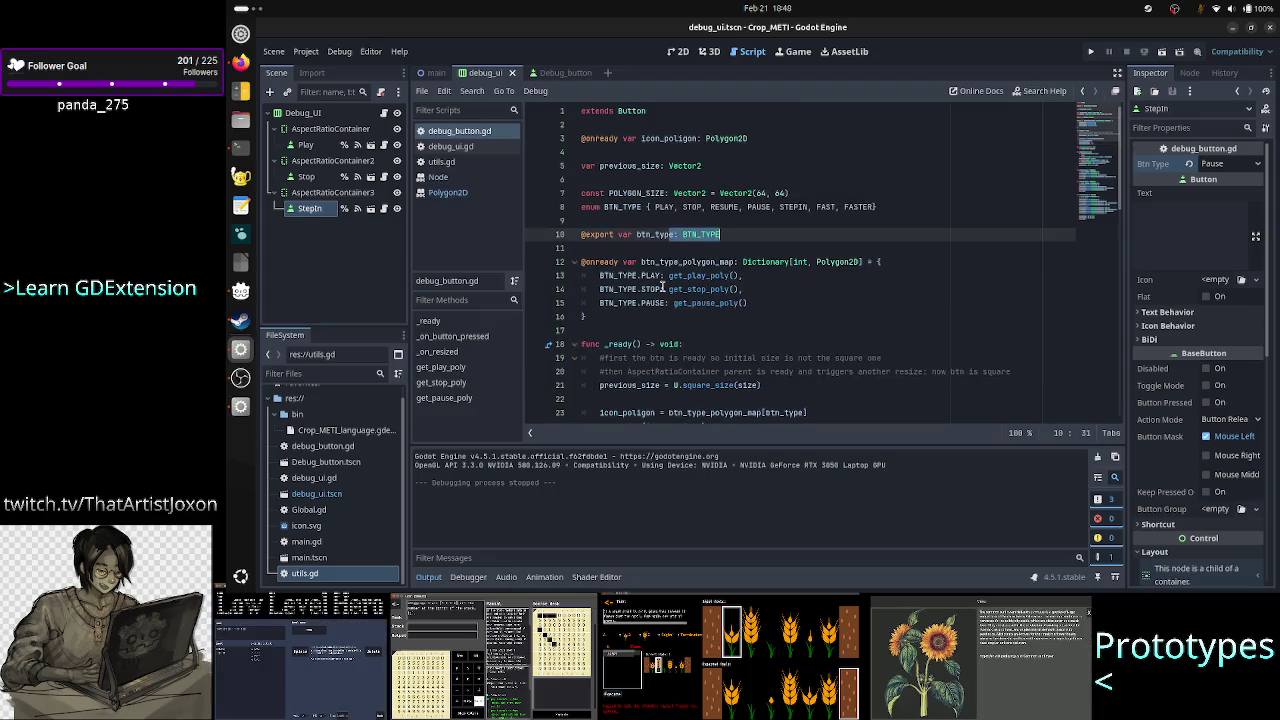
scroll(661, 287, down, 3)
scroll(641, 314, up, 2)
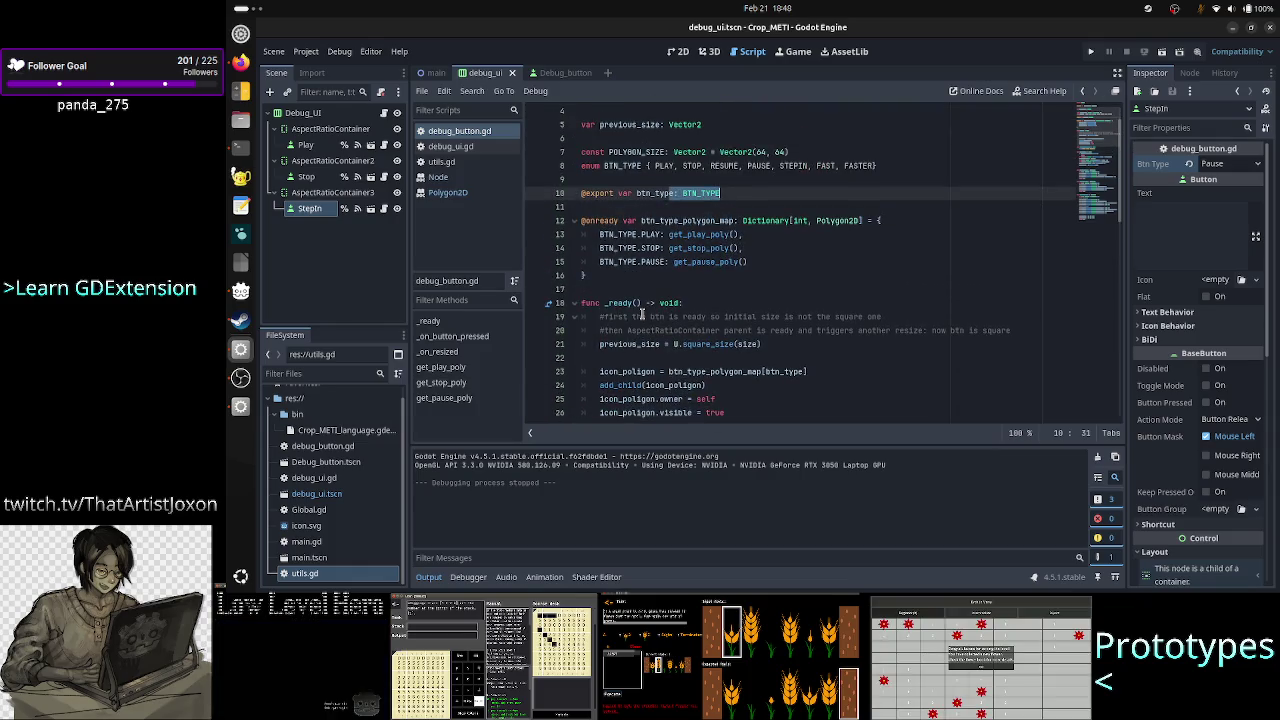
click(768, 357)
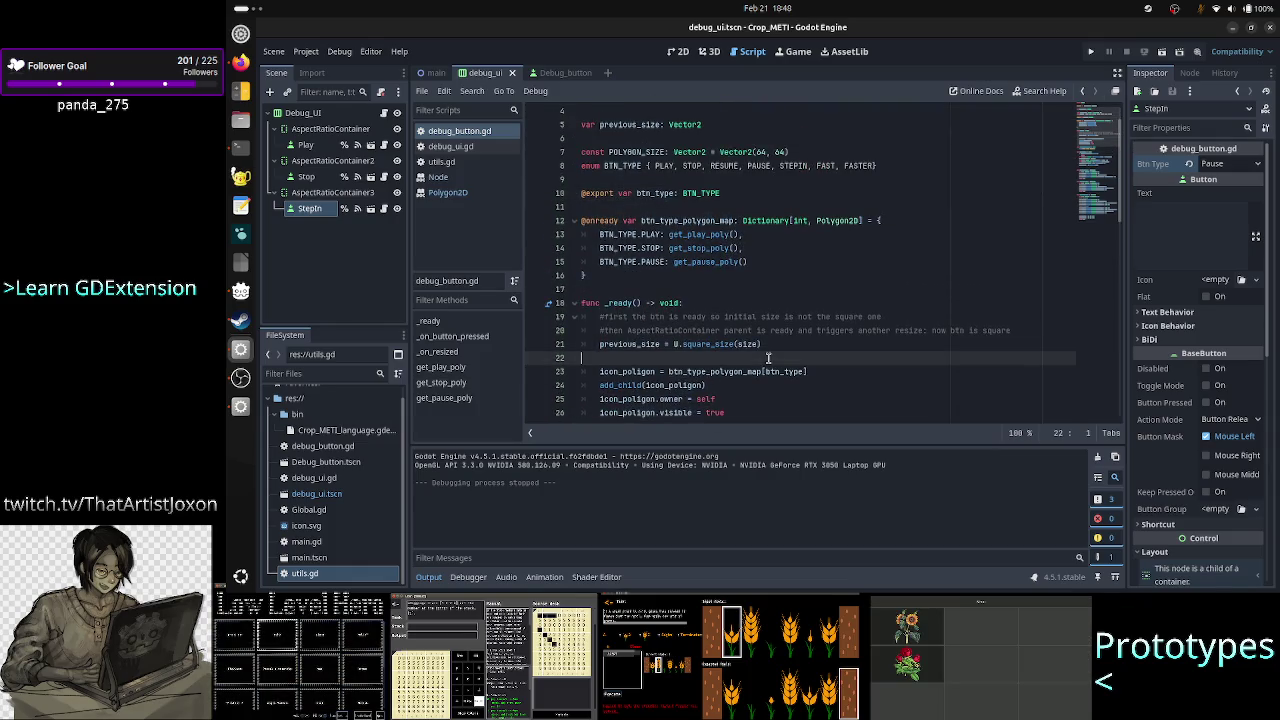
text(print()
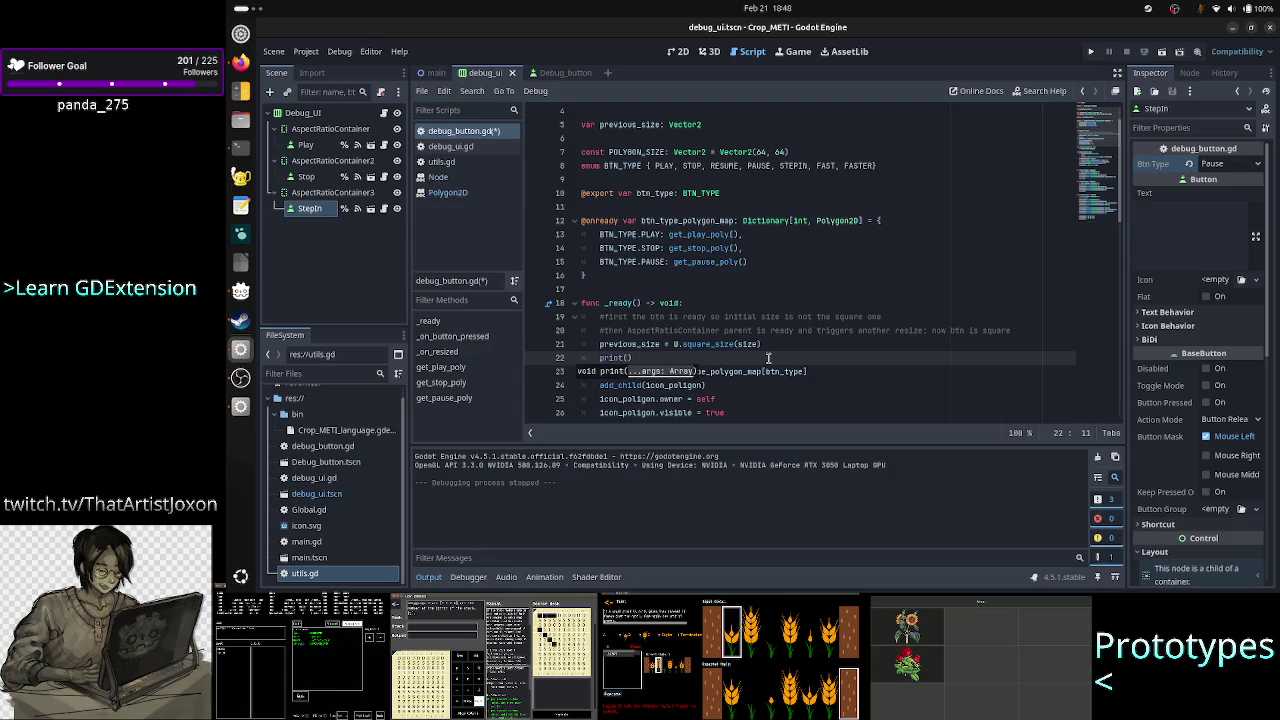
text(btn_type)
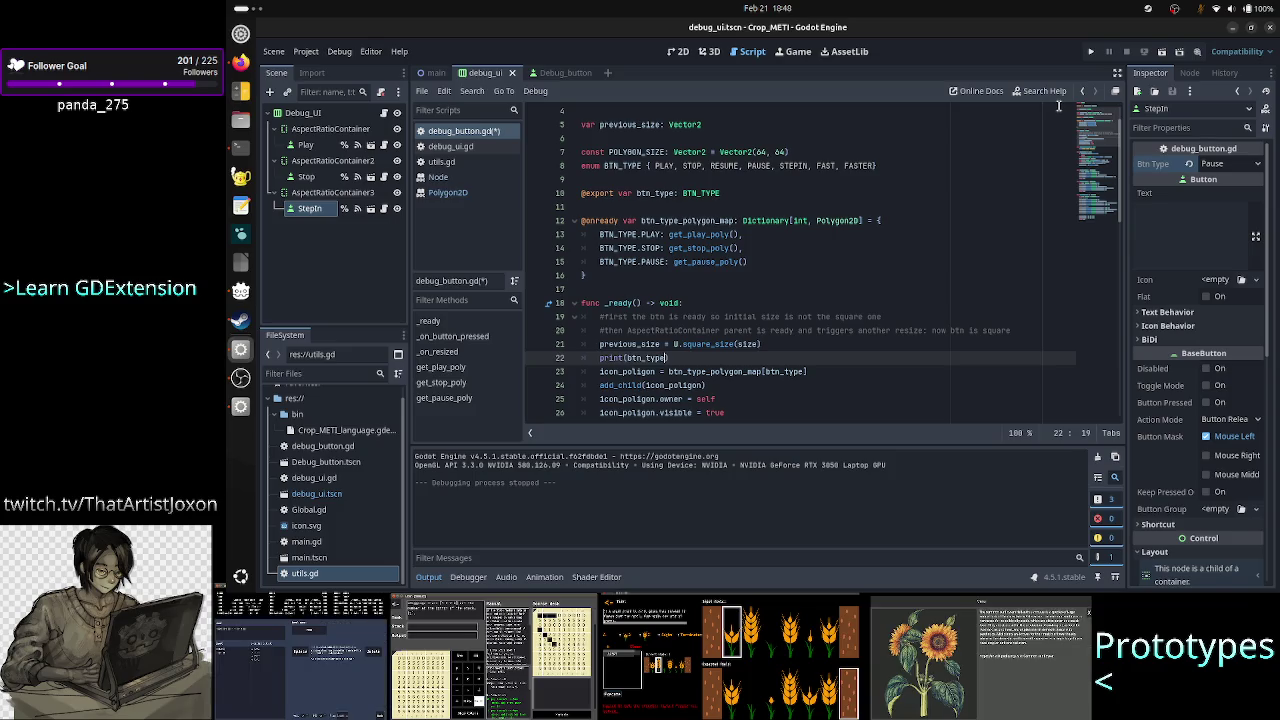
Run the project to print button types, check PAUSE in the BTN_TYPE enum, then stop with F8.
click(1091, 53)
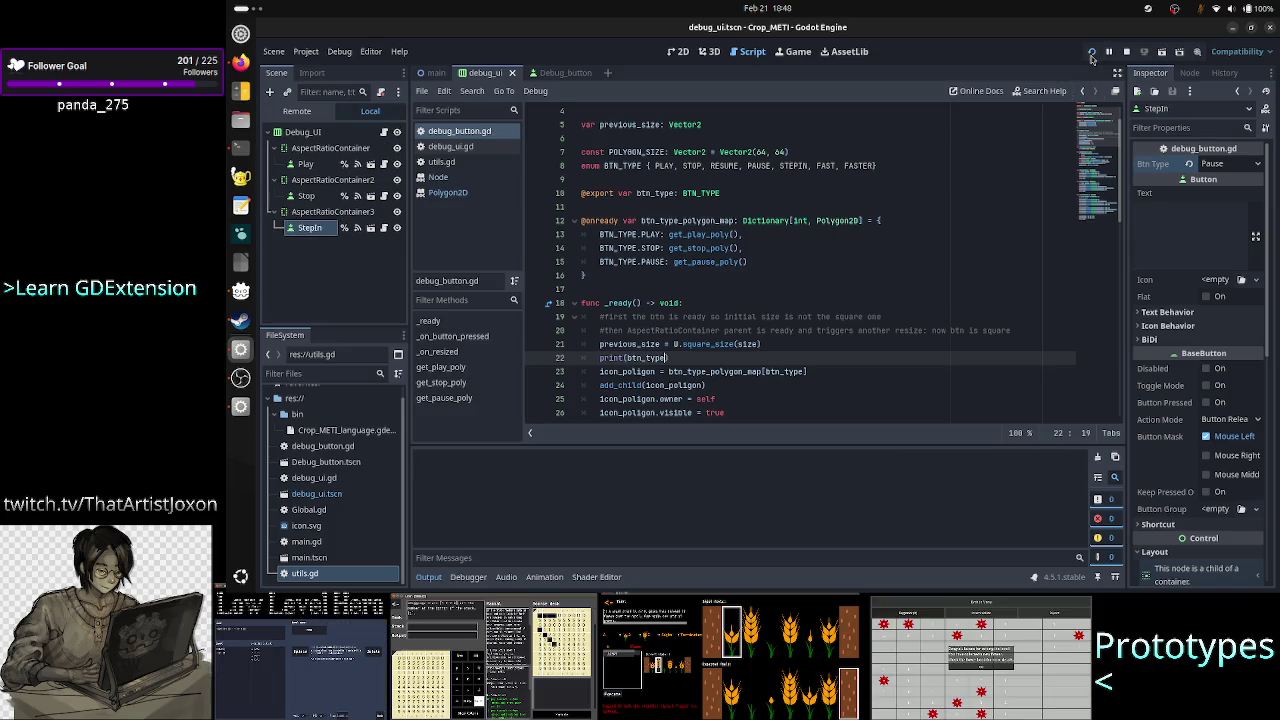
click(598, 519)
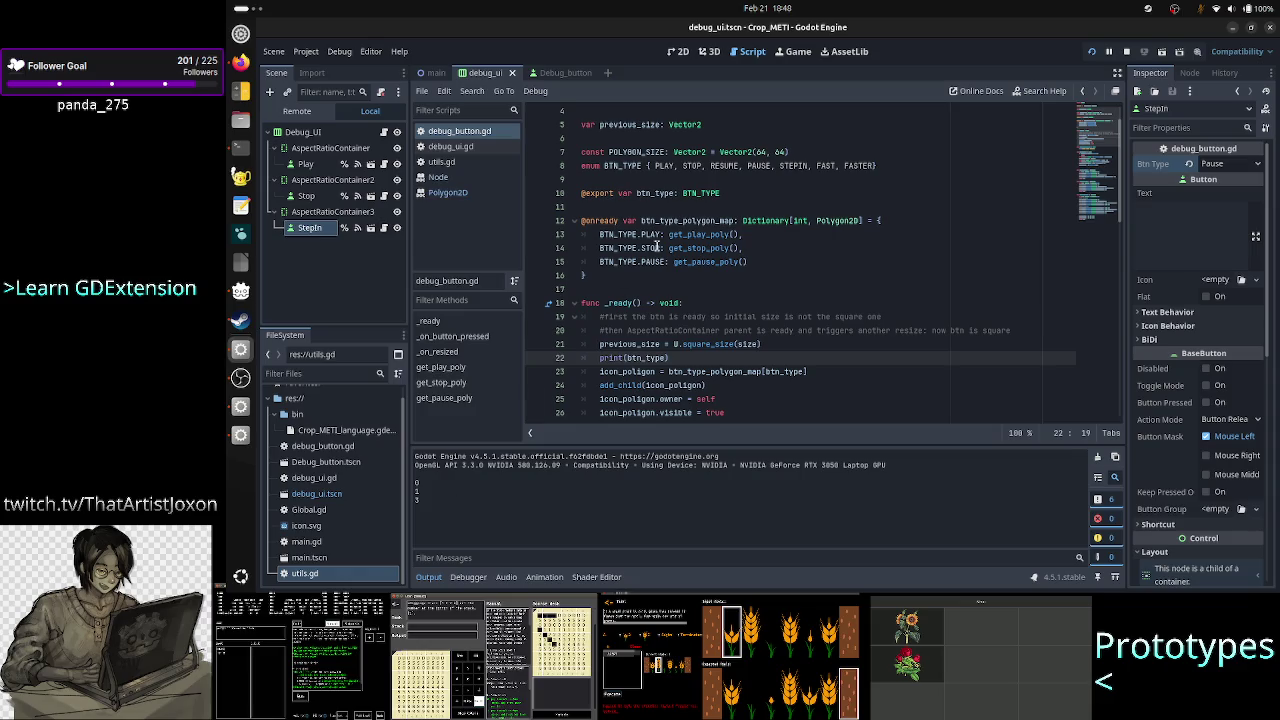
click(689, 165)
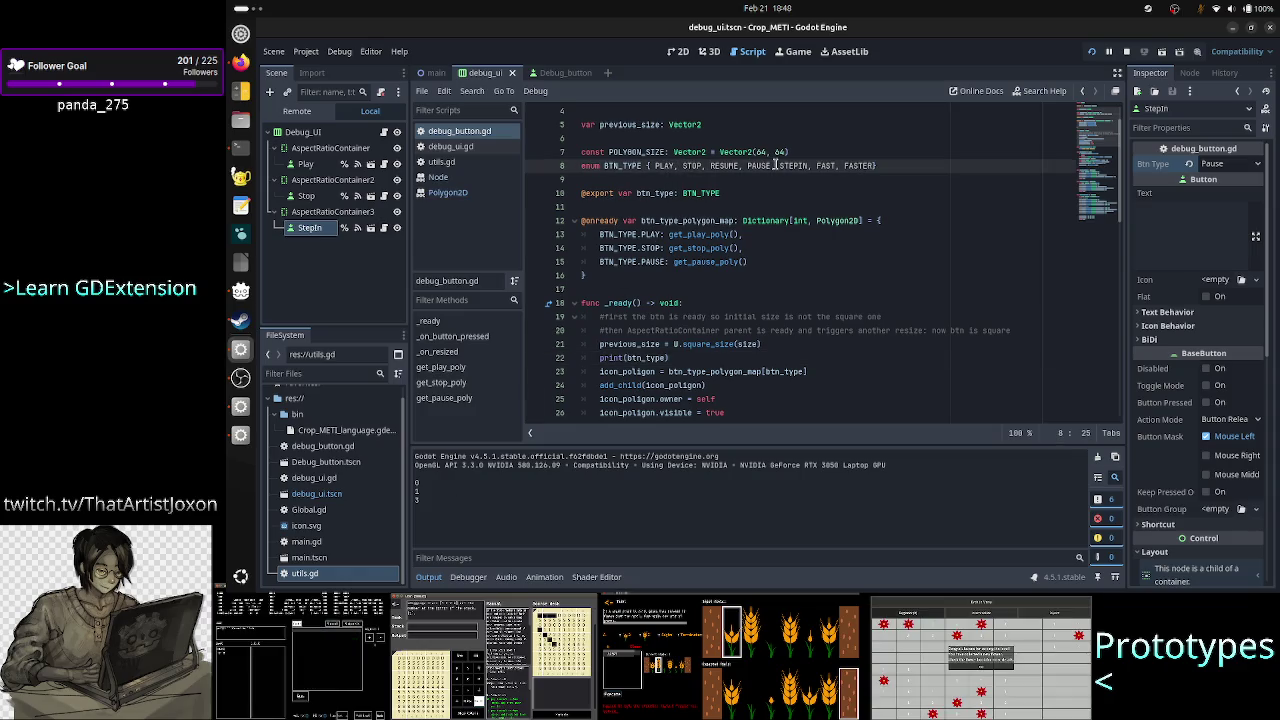
double_click(762, 165)
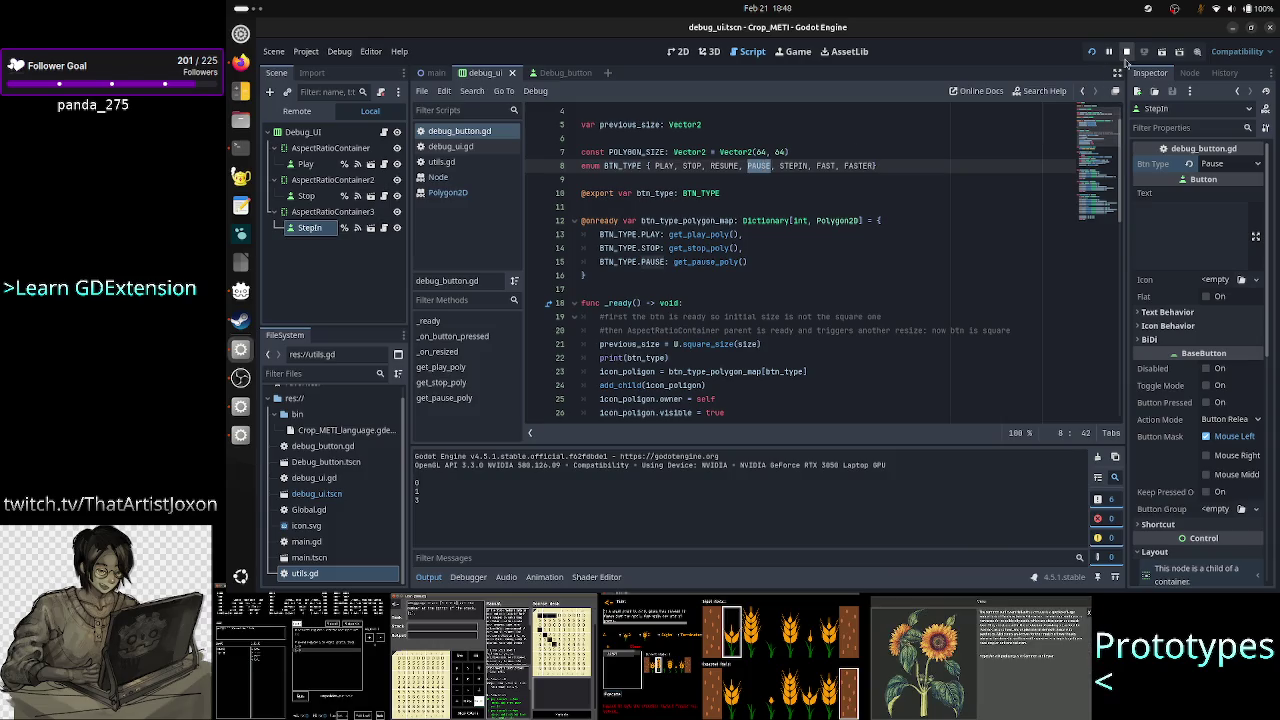
key(F8)
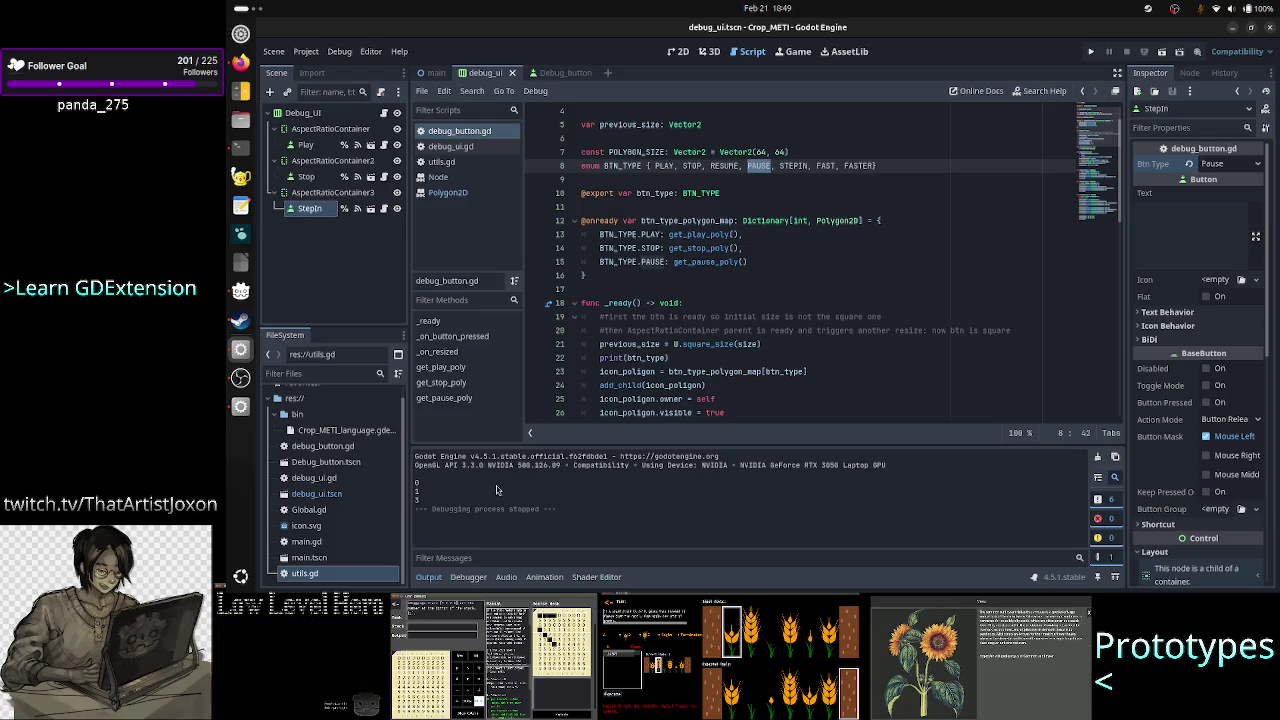
scroll(733, 345, down, 2)
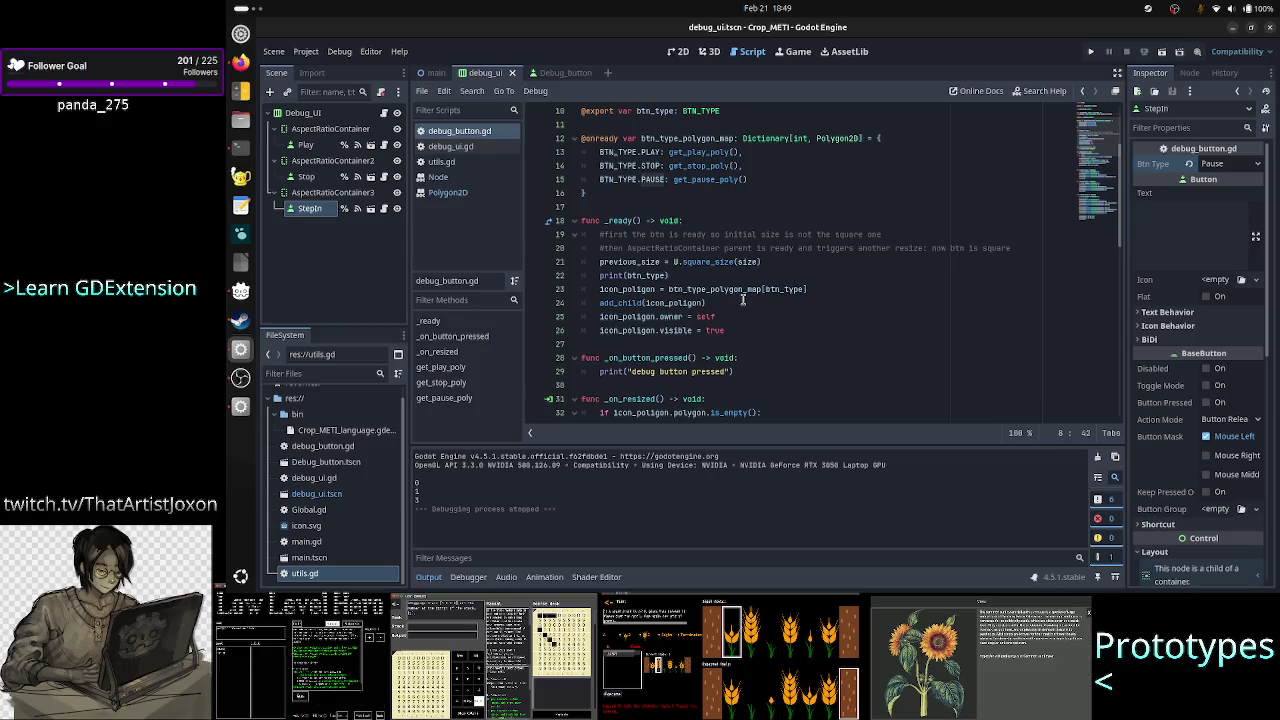
scroll(743, 299, down, 8)
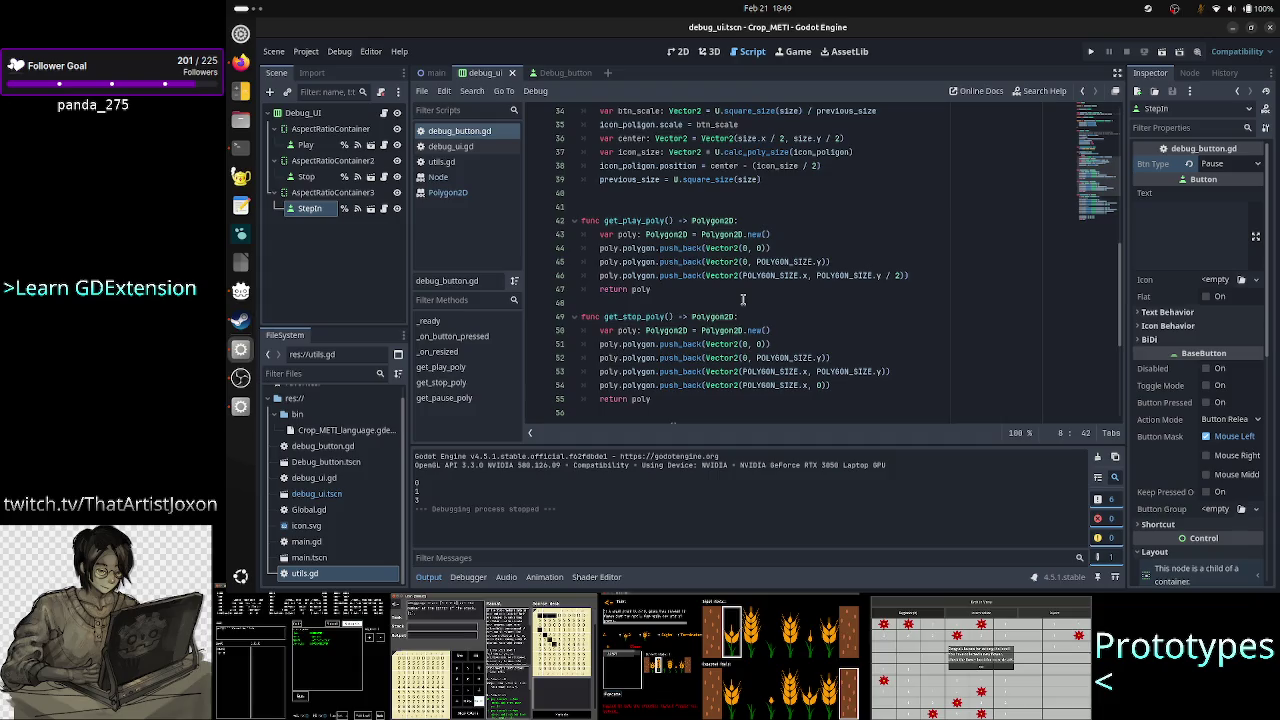
scroll(743, 299, down, 3)
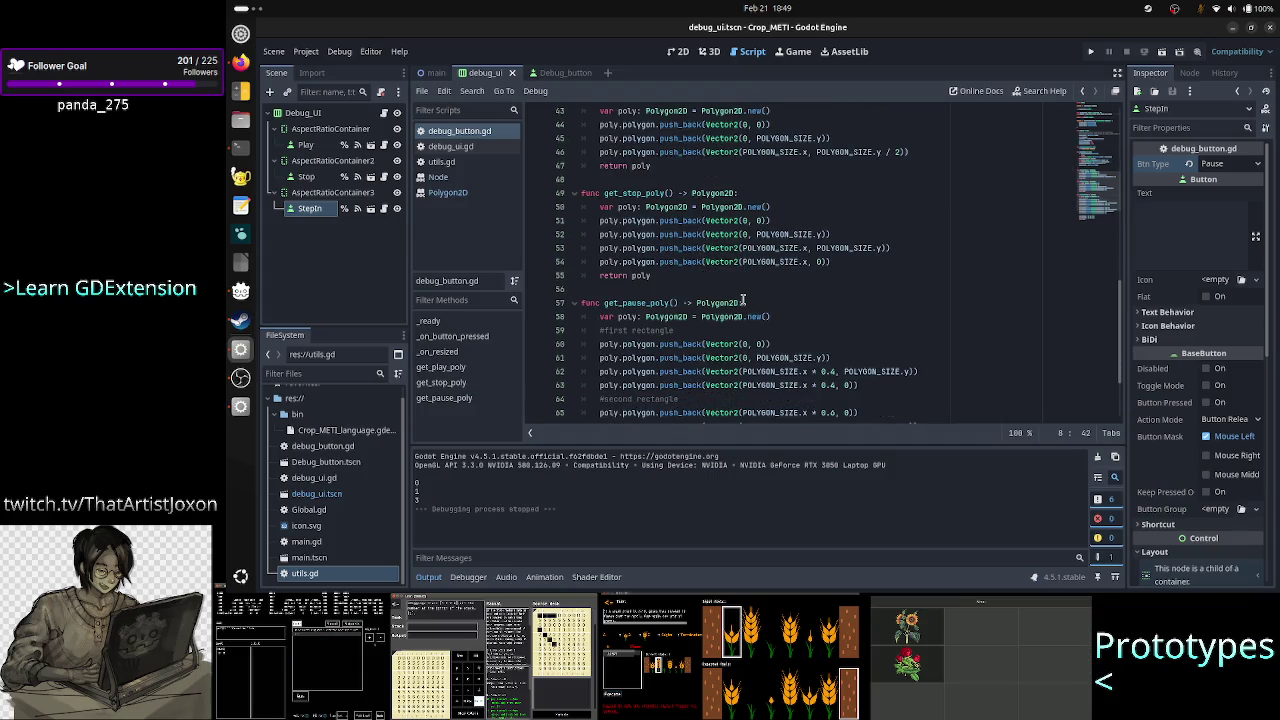
scroll(743, 299, up, 2)
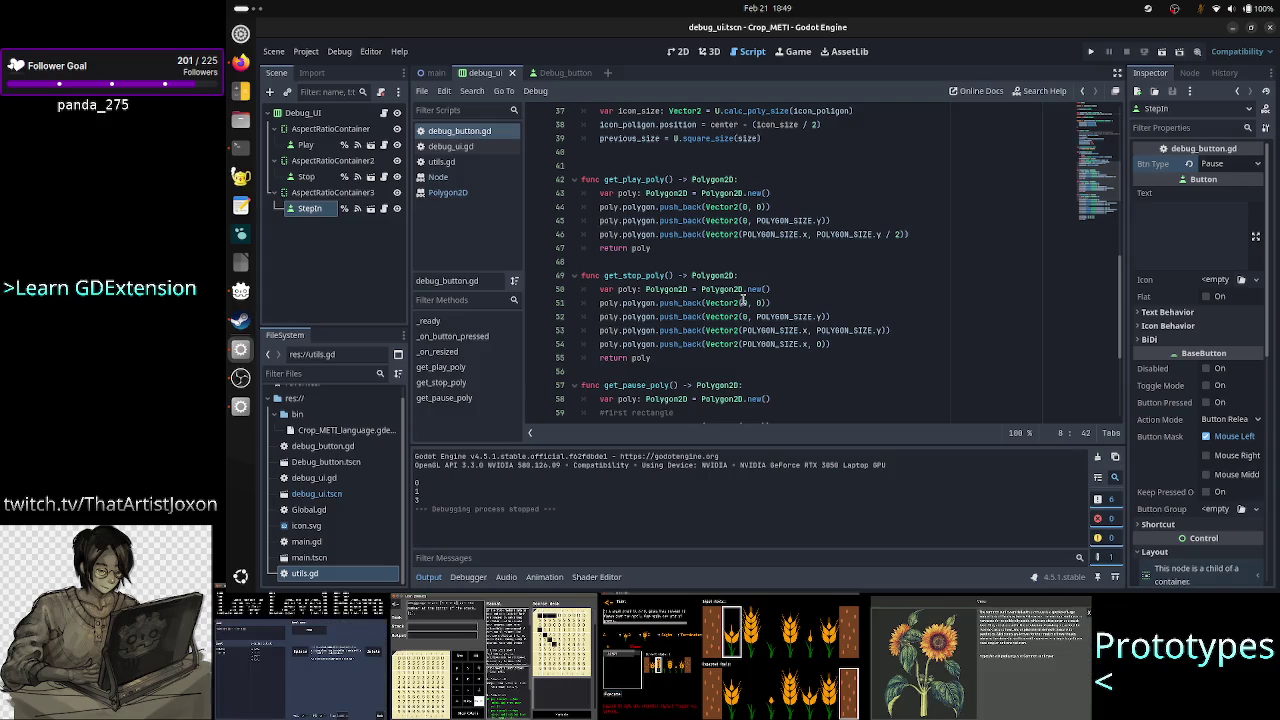
scroll(742, 298, down, 5)
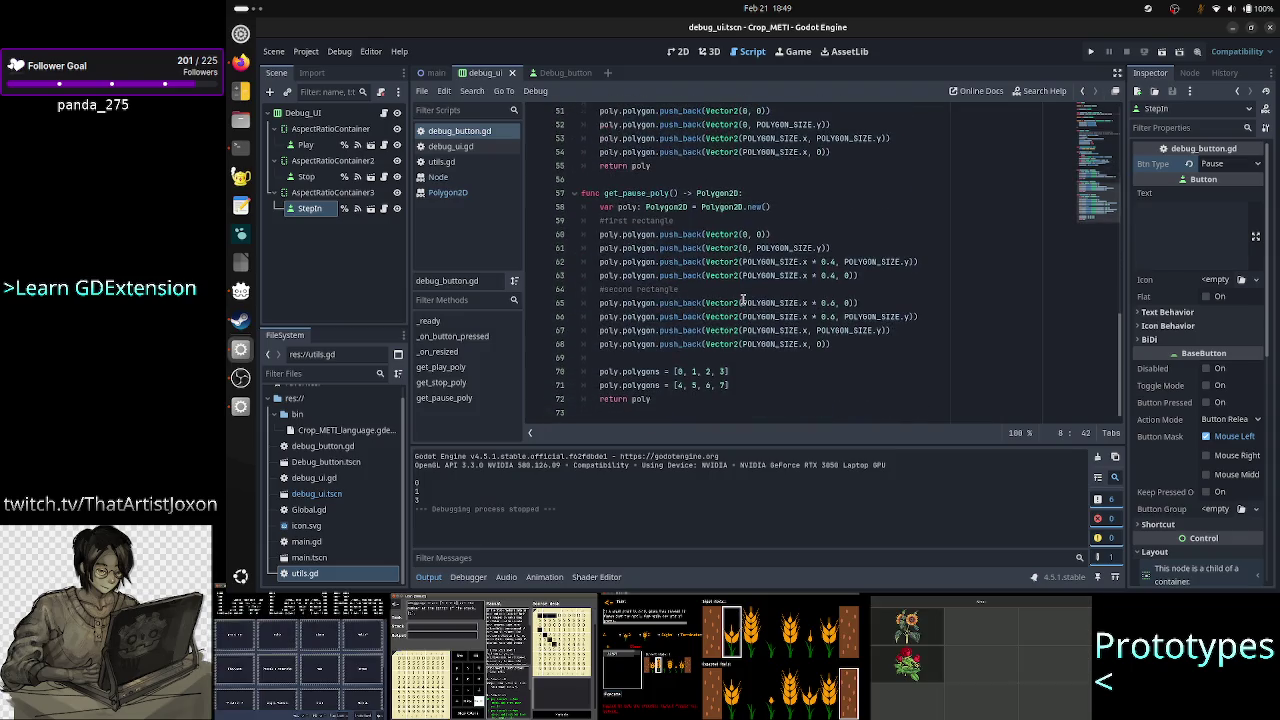
scroll(742, 298, up, 15)
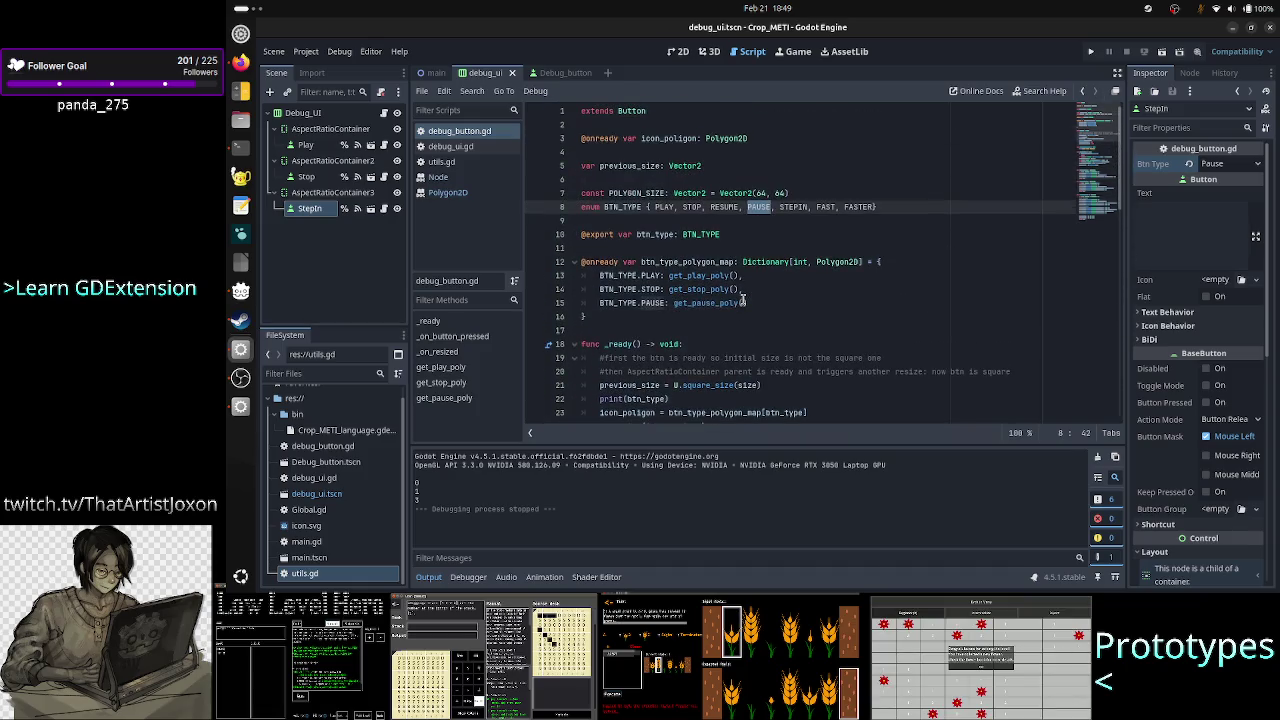
double_click(603, 262)
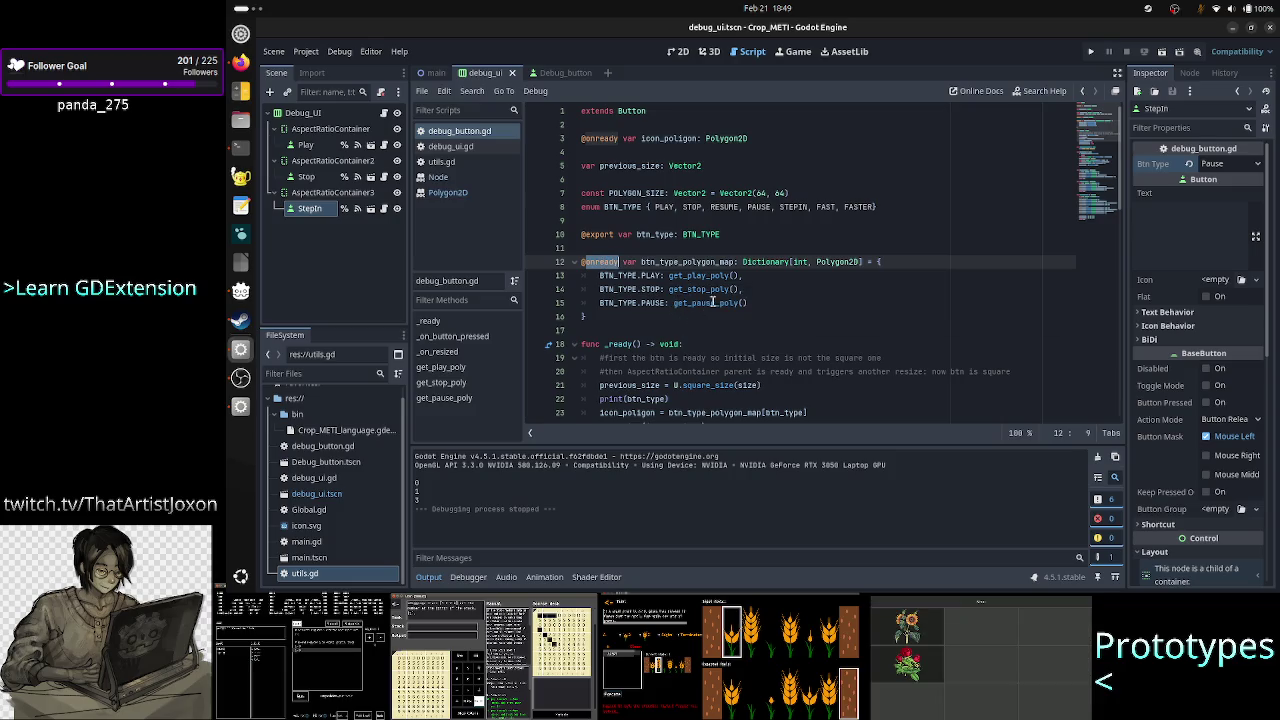
scroll(712, 302, down, 1)
scroll(712, 302, down, 1)
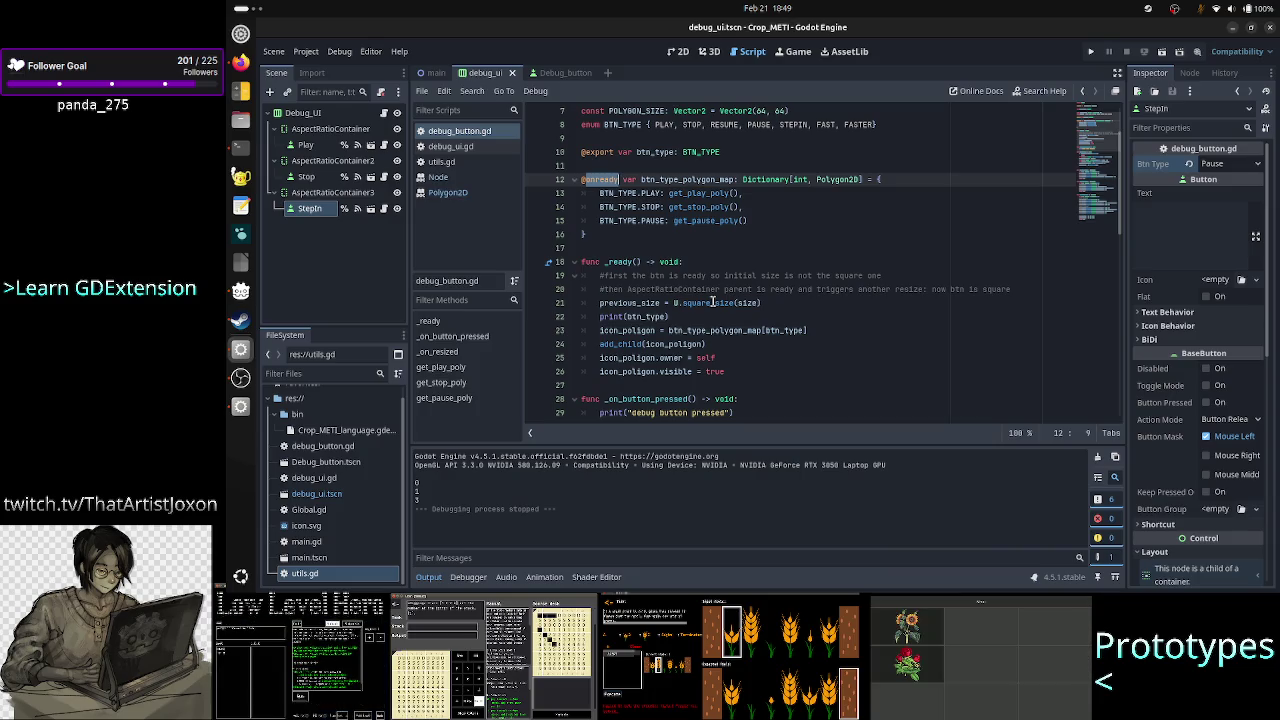
drag(588, 236, 578, 178)
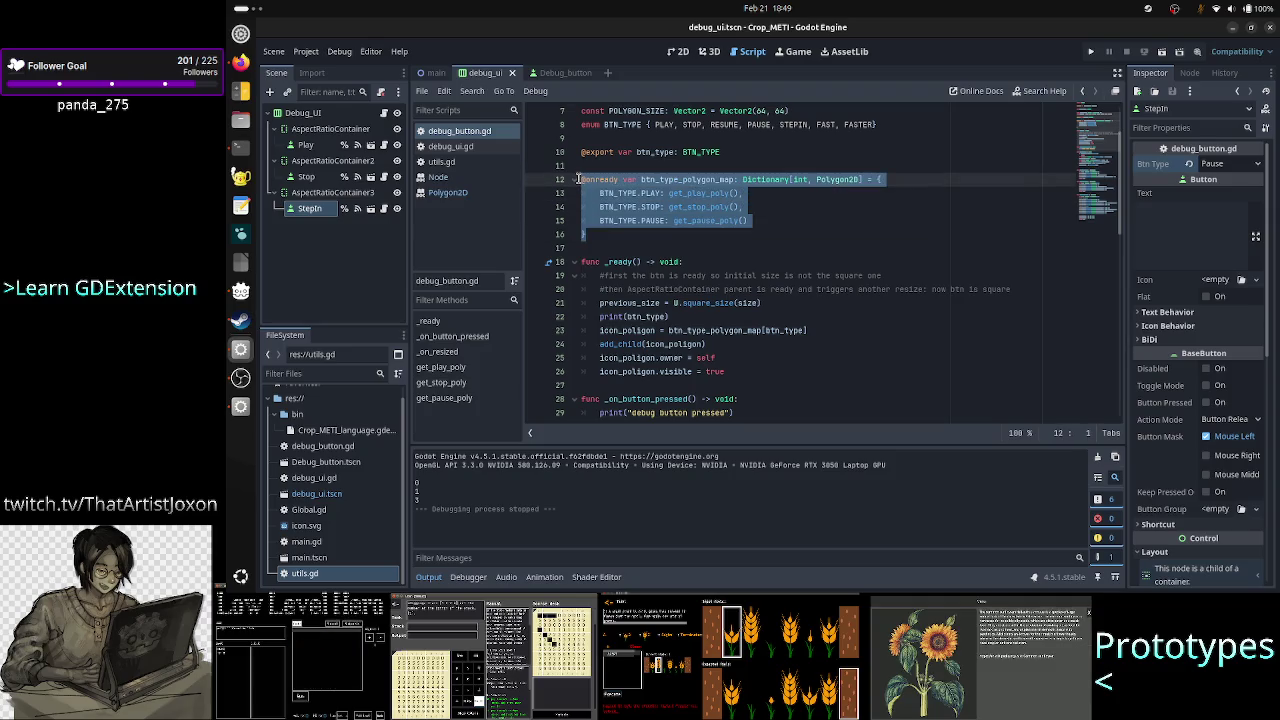
double_click(621, 346)
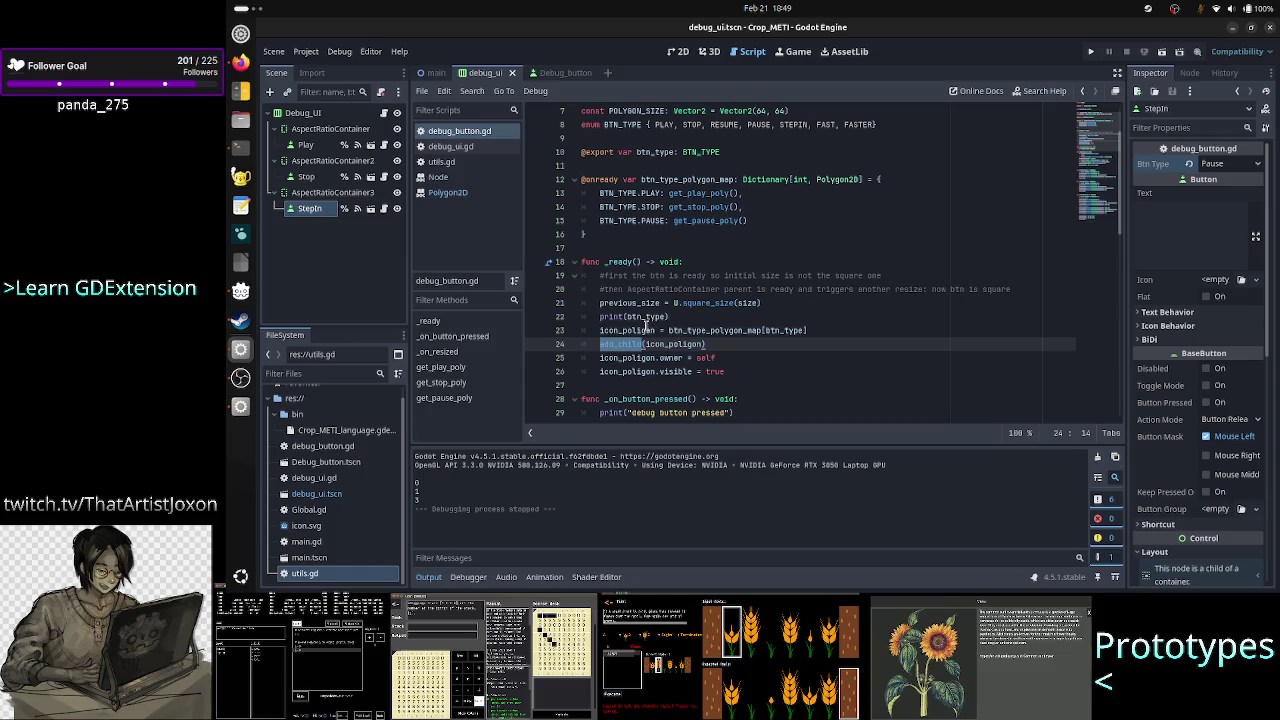
Highlight the uses of the btn_type variable in the script.
key(Up)
key(Up)
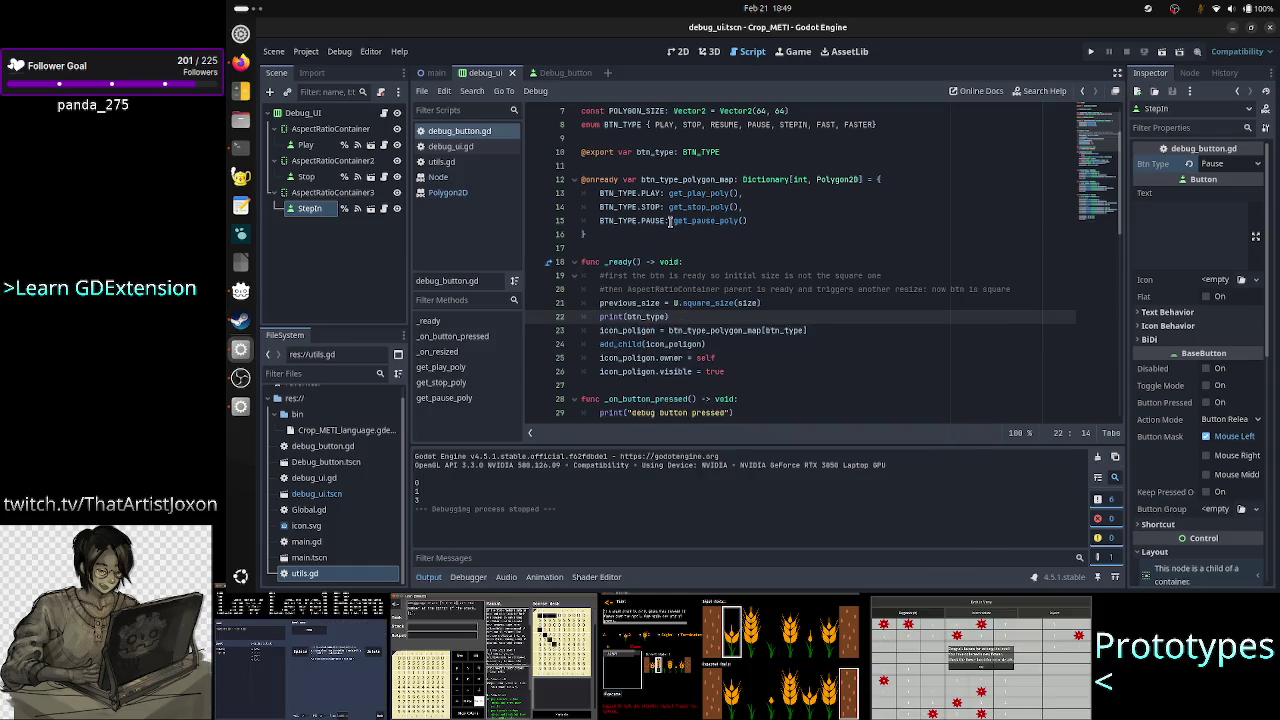
scroll(669, 200, up, 1)
double_click(651, 193)
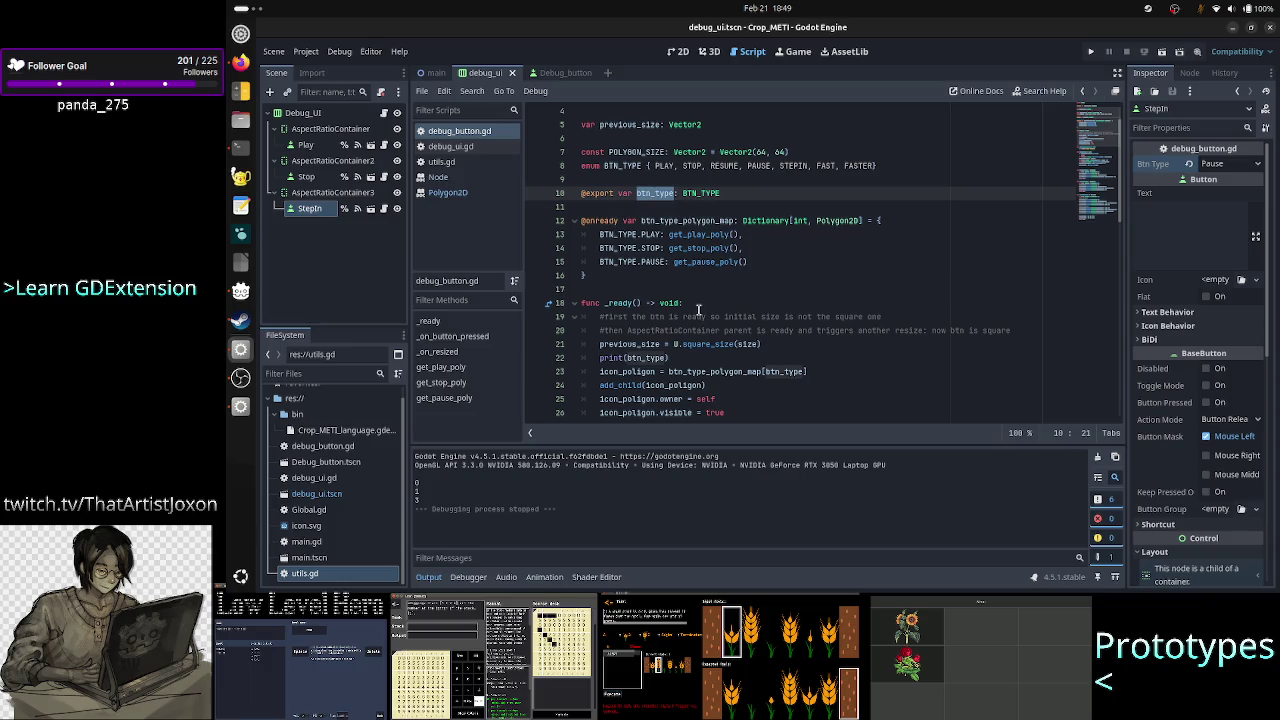
scroll(698, 310, down, 1)
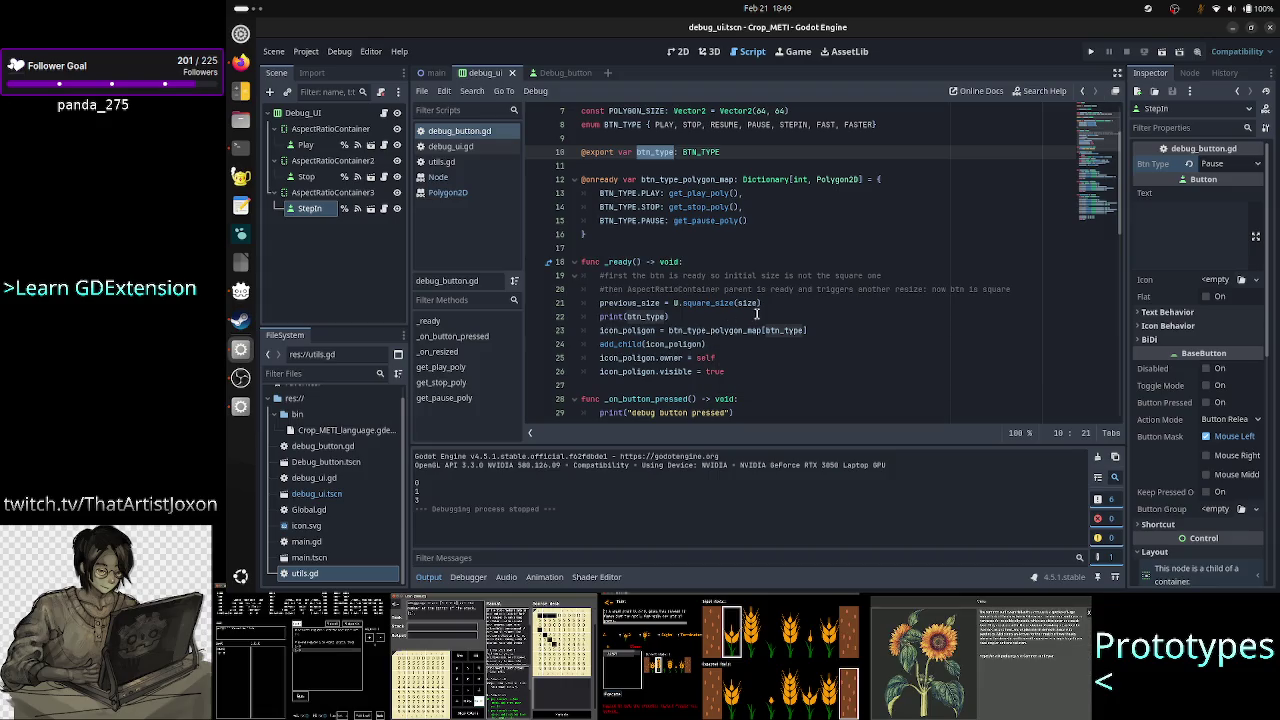
Add print(btn_type_polygon_map[btn_type].polygon.size()) below print(btn_type).
click(757, 315)
key(Return)
text(p)
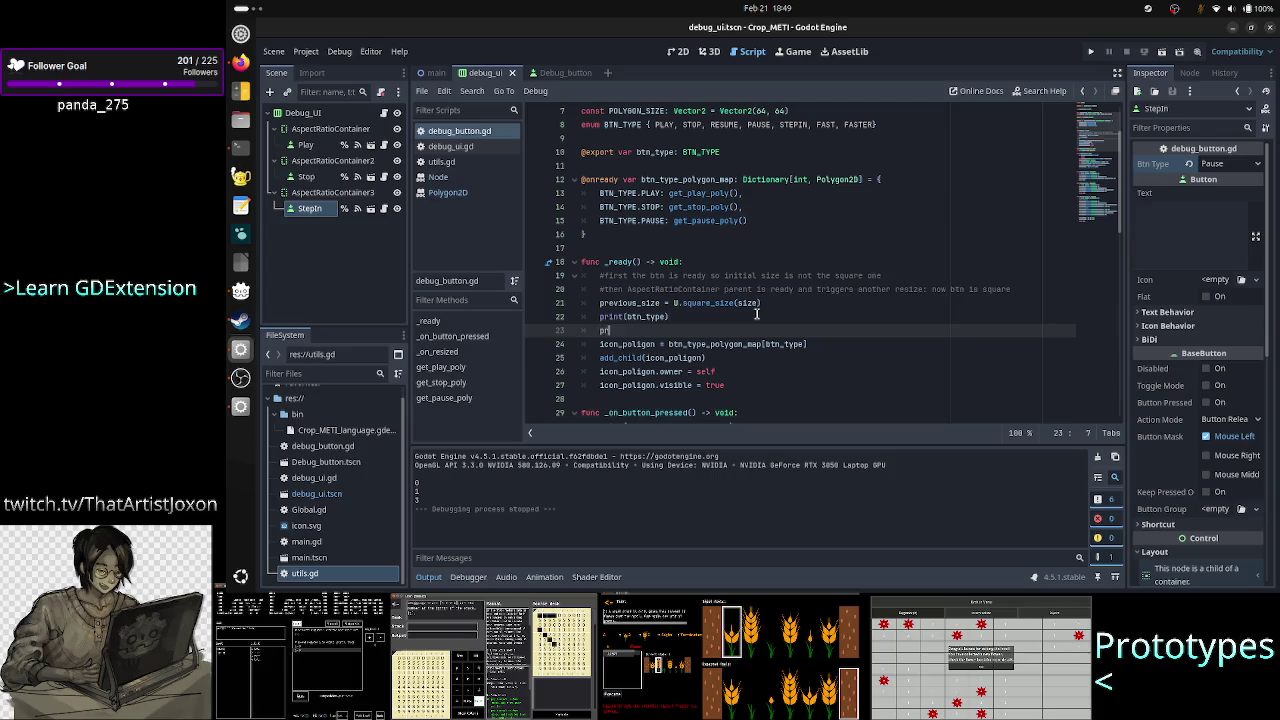
key(BackSpace)
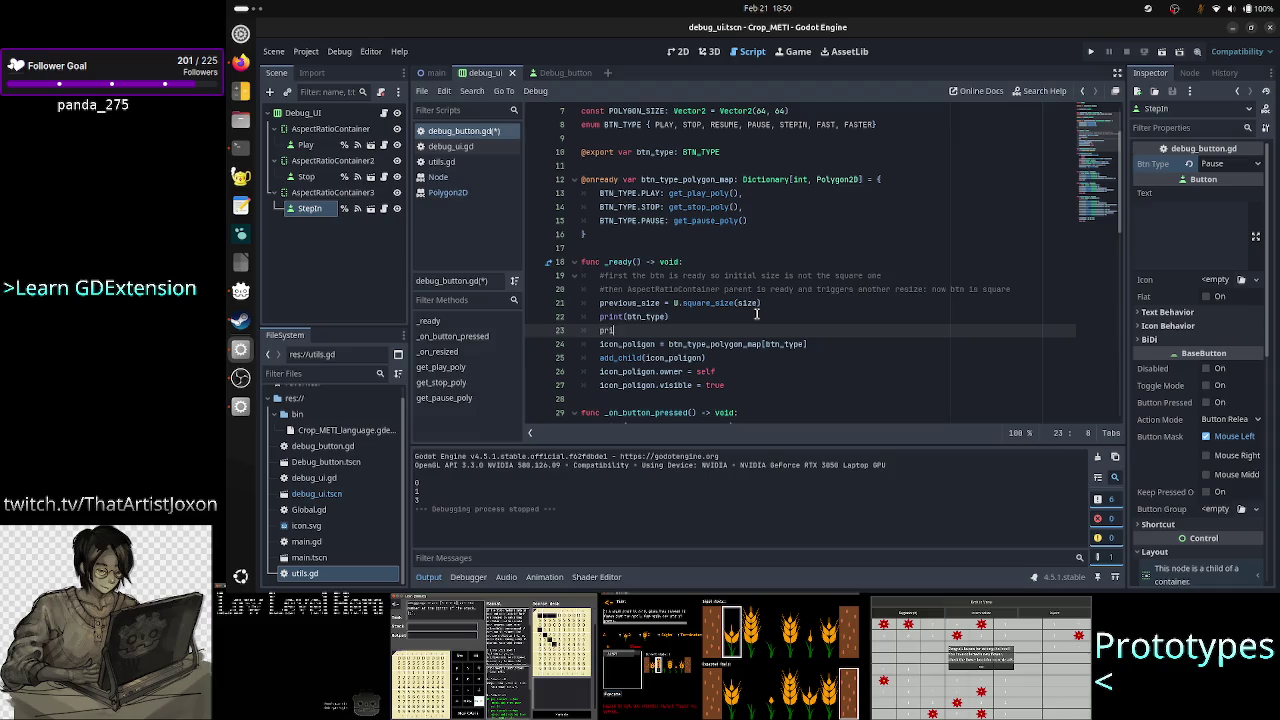
text(nt(btn_)
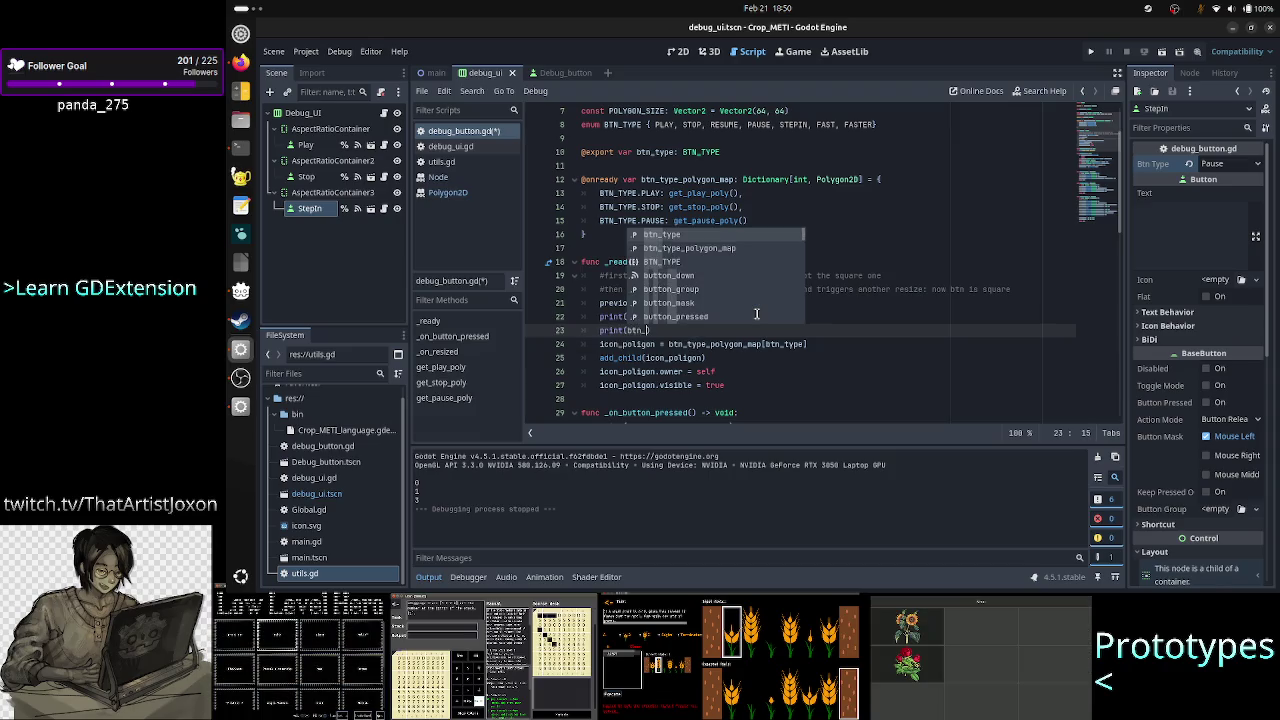
key(Down)
key(Return)
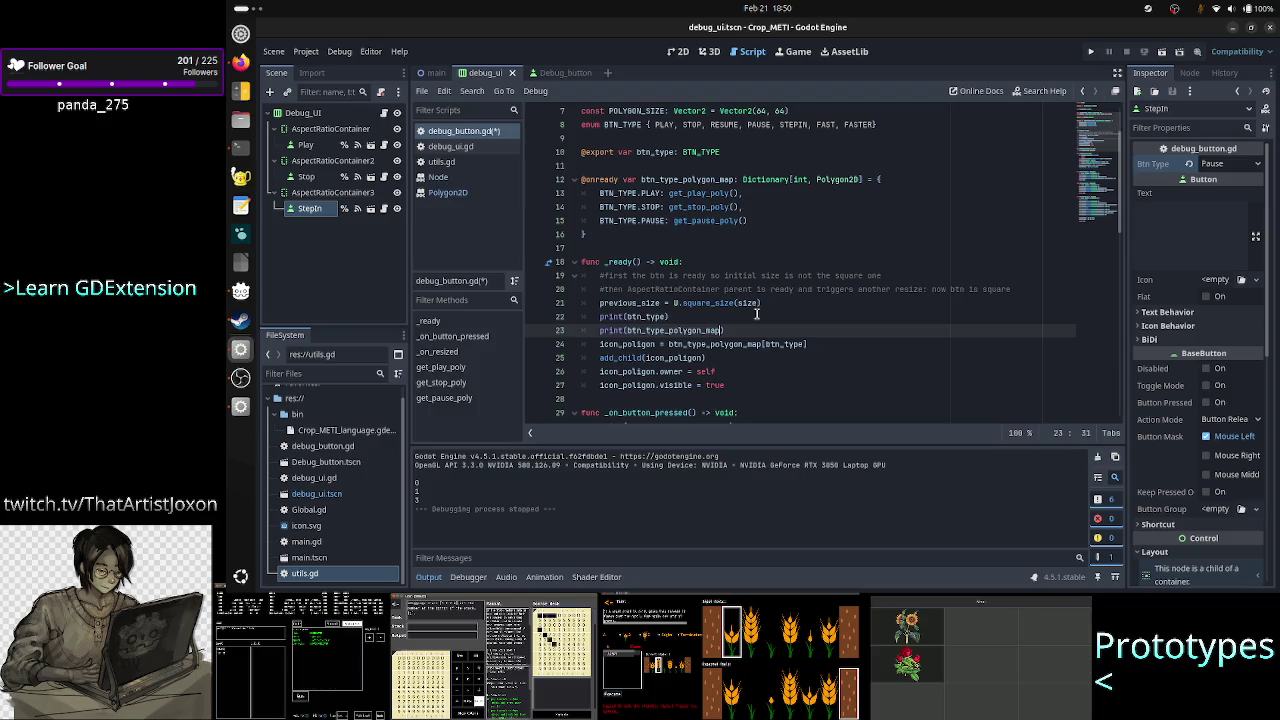
text([)
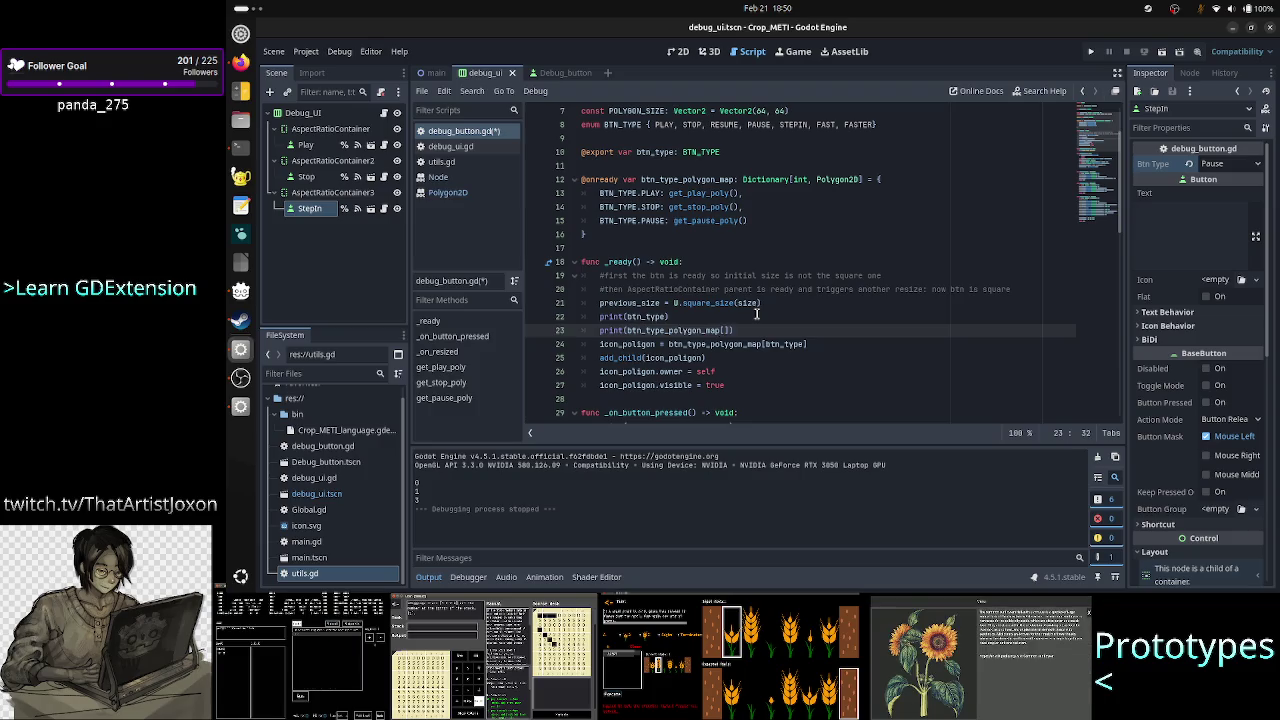
text(btn_)
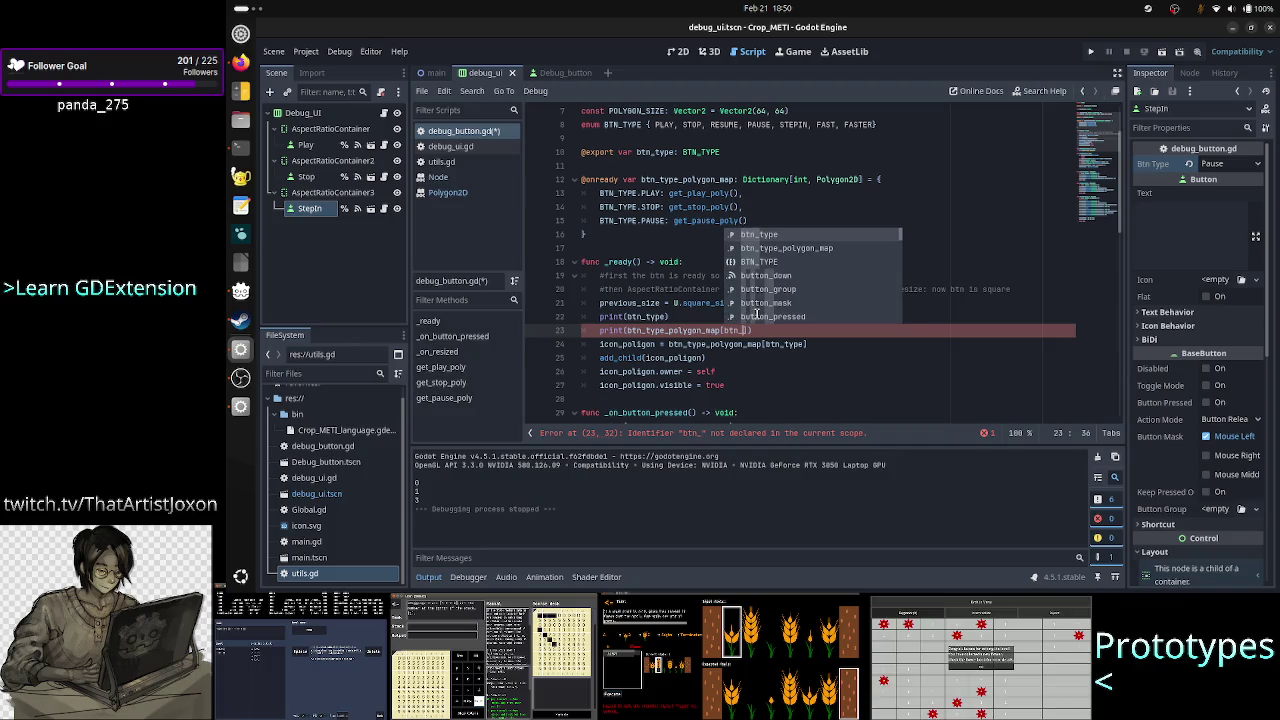
key(Return)
key(Right)
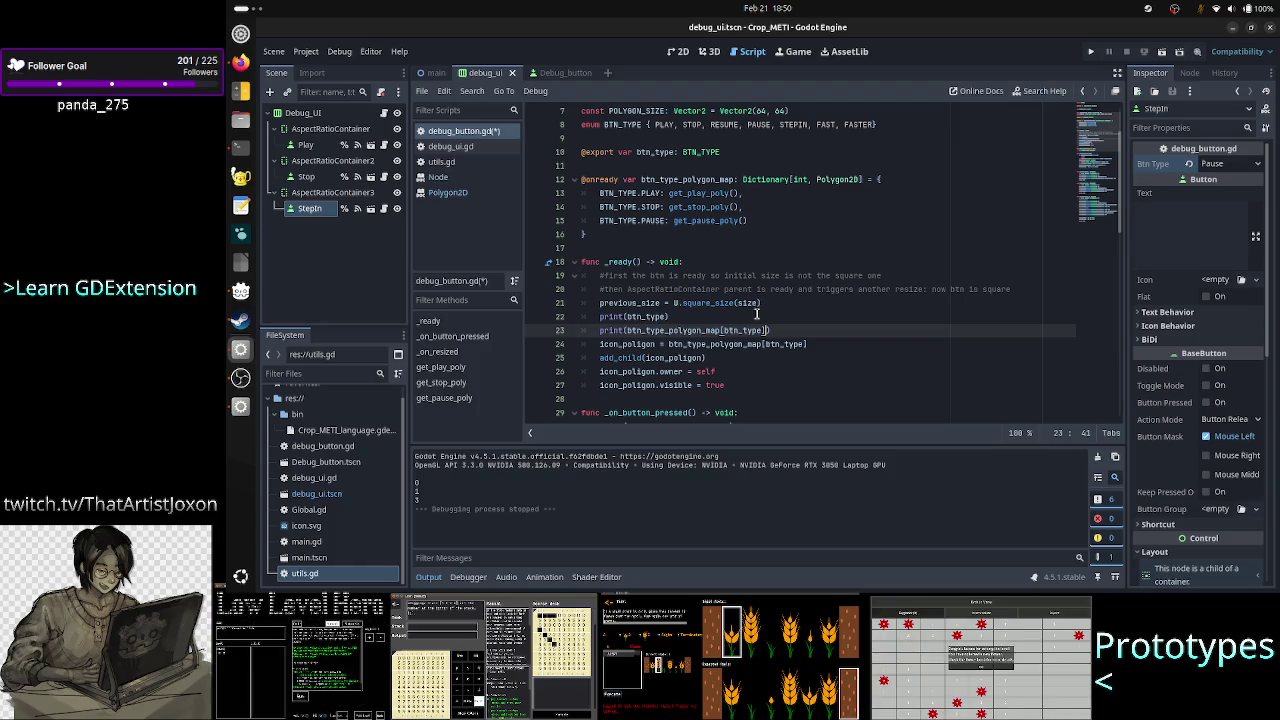
text(.pol)
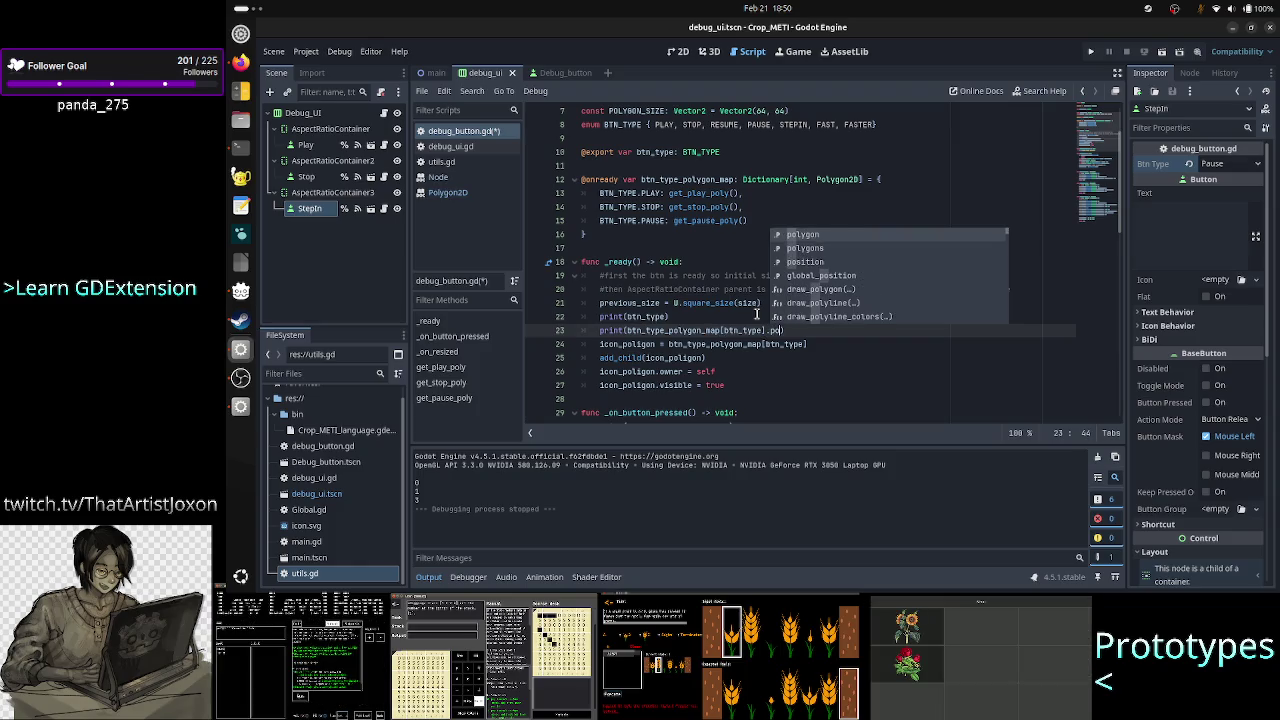
key(Return)
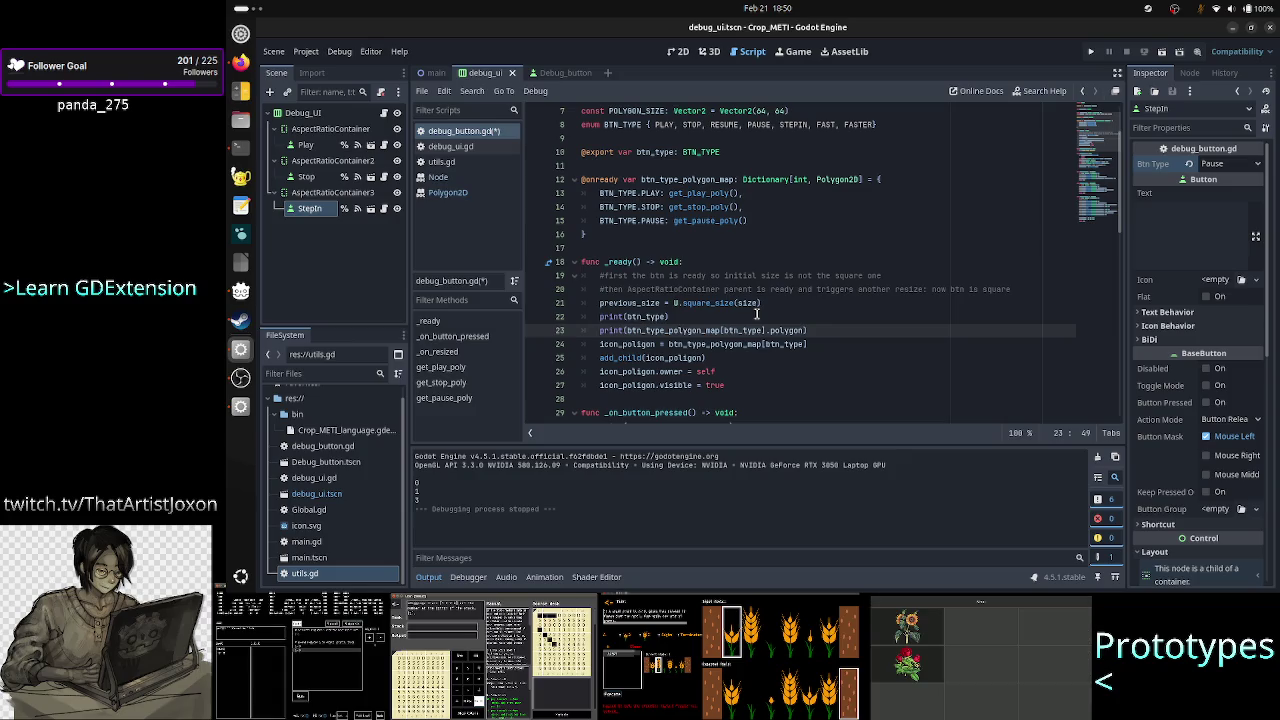
text(.)
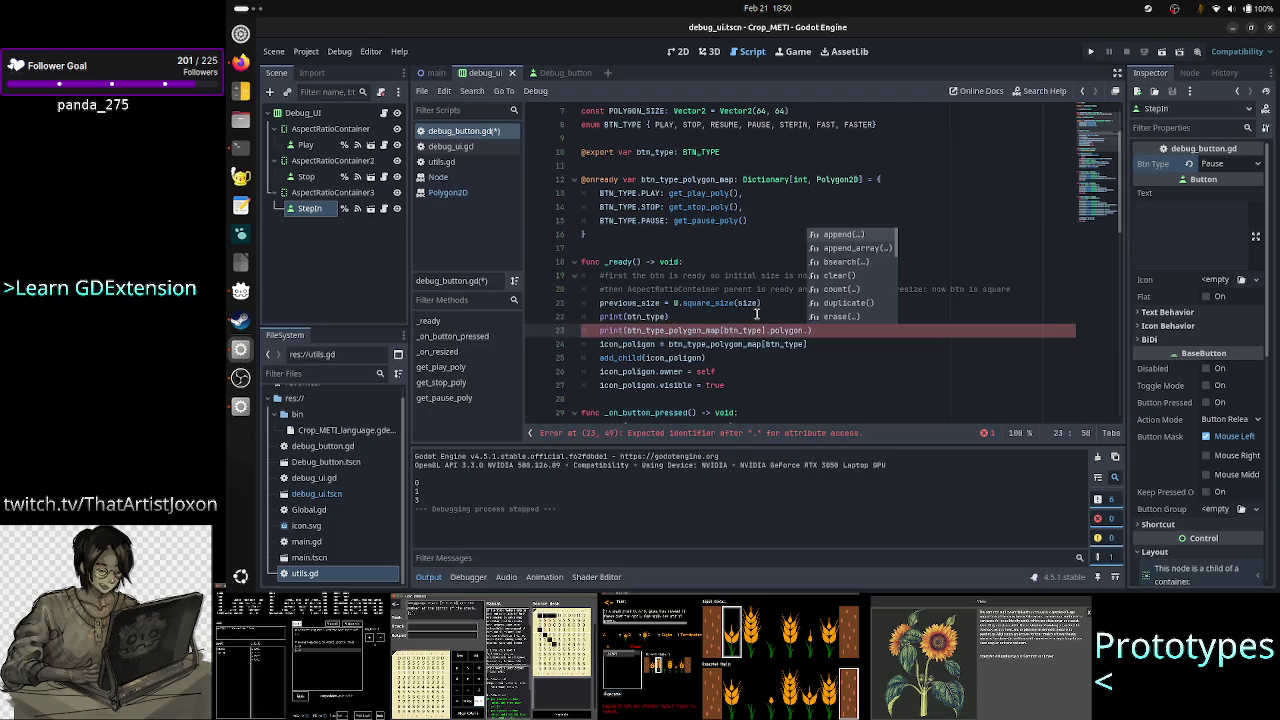
text(size)
key(Return)
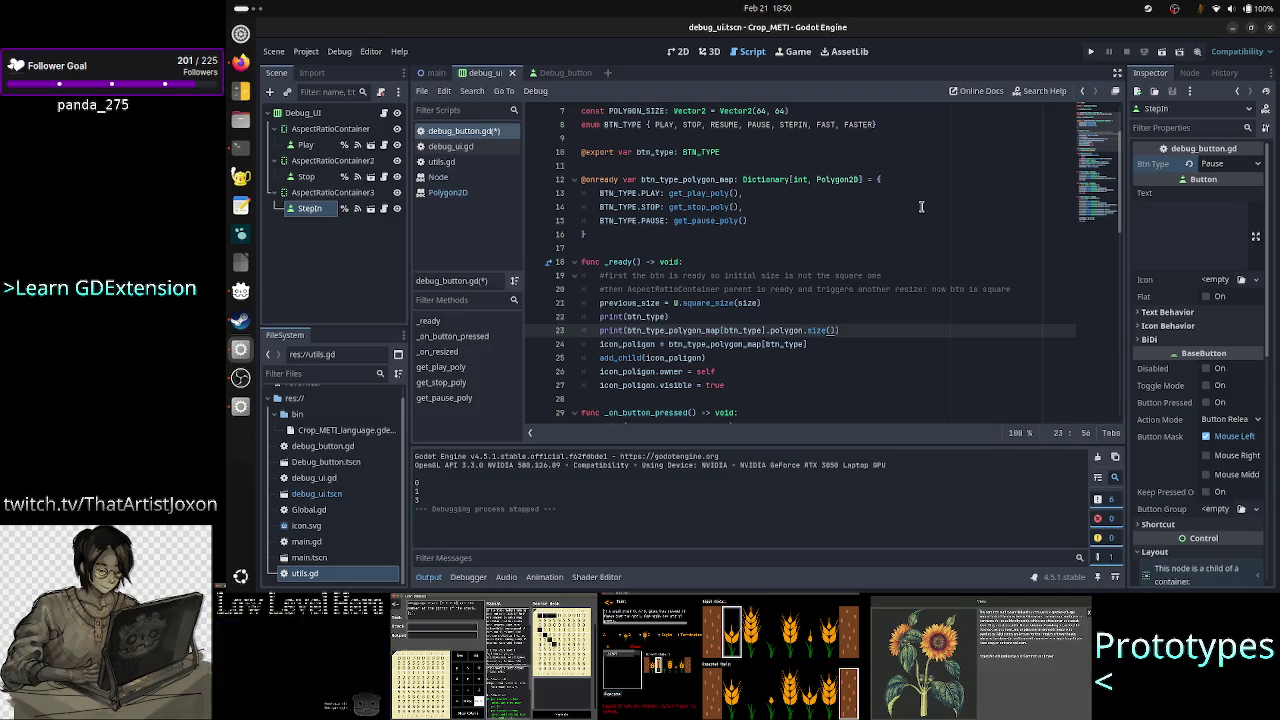
click(1089, 53)
click(724, 414)
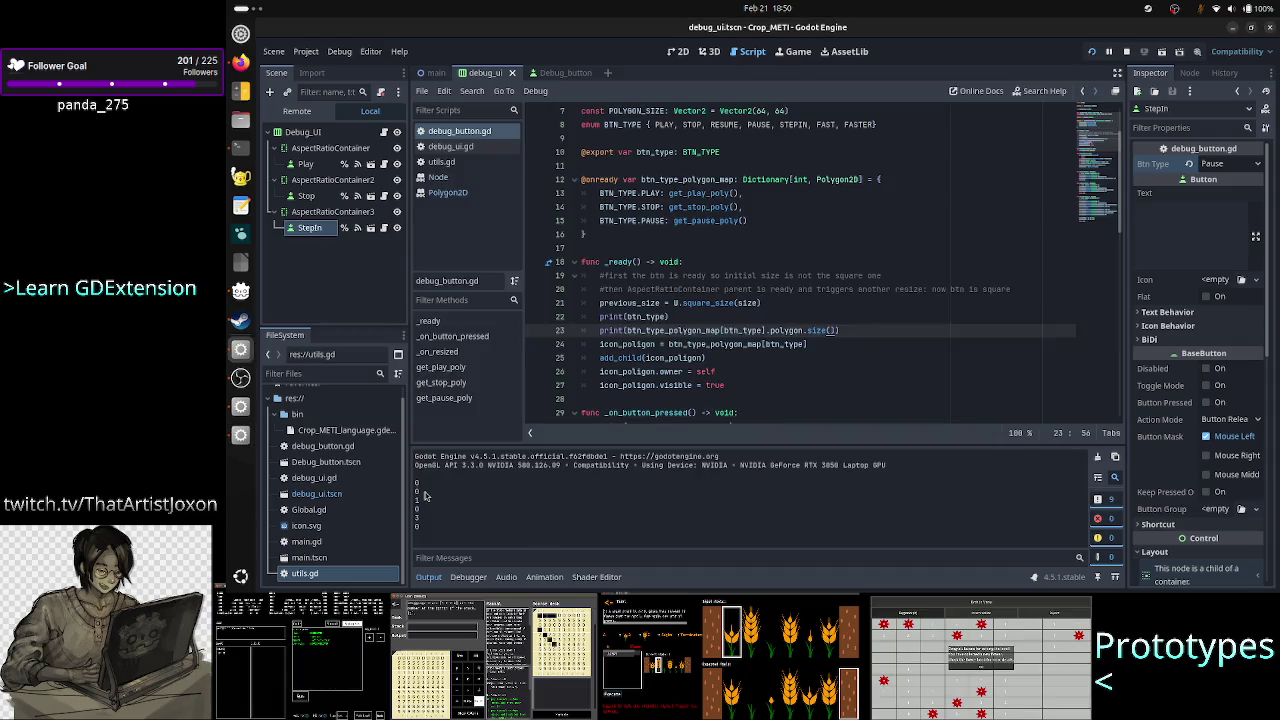
drag(452, 494, 455, 507)
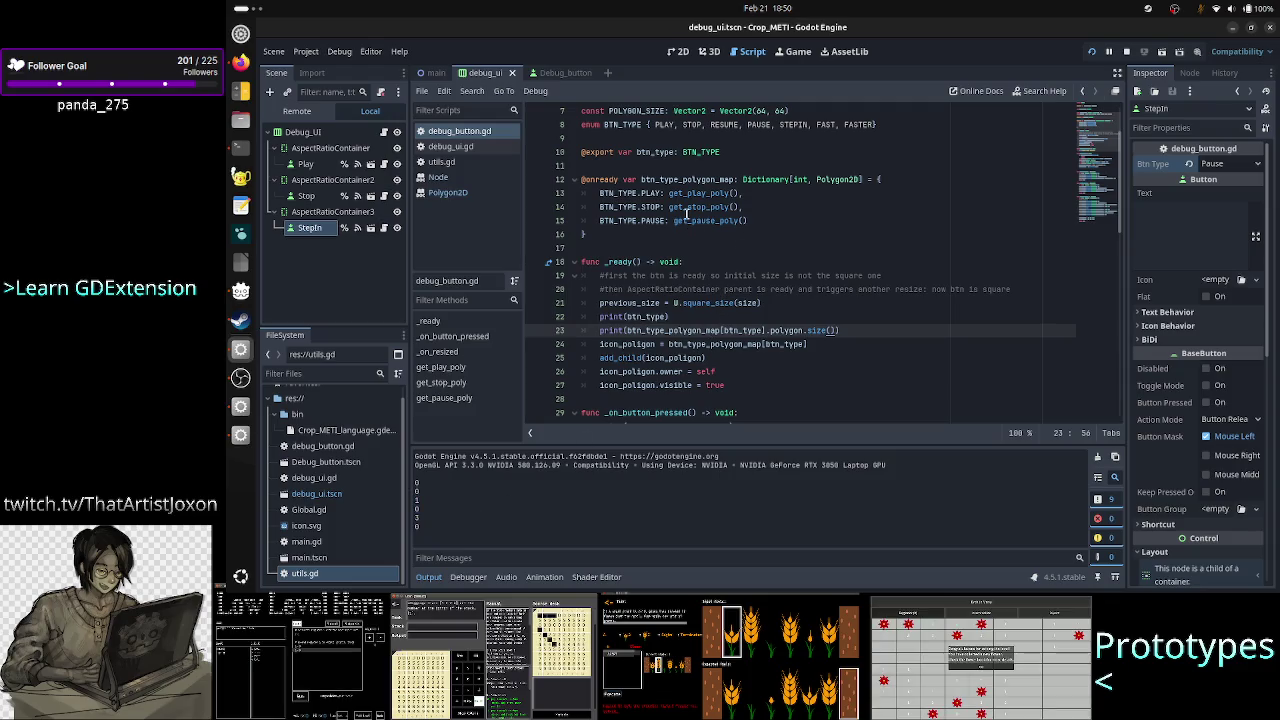
click(592, 232)
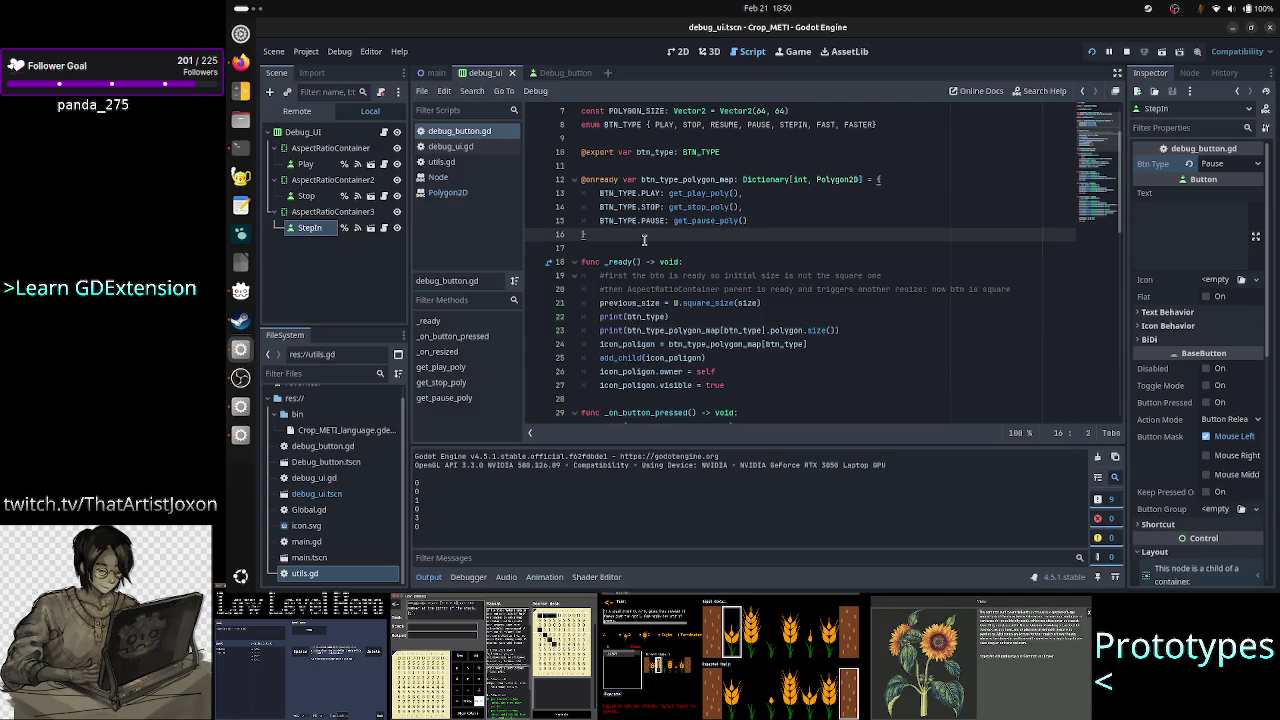
drag(618, 235, 578, 178)
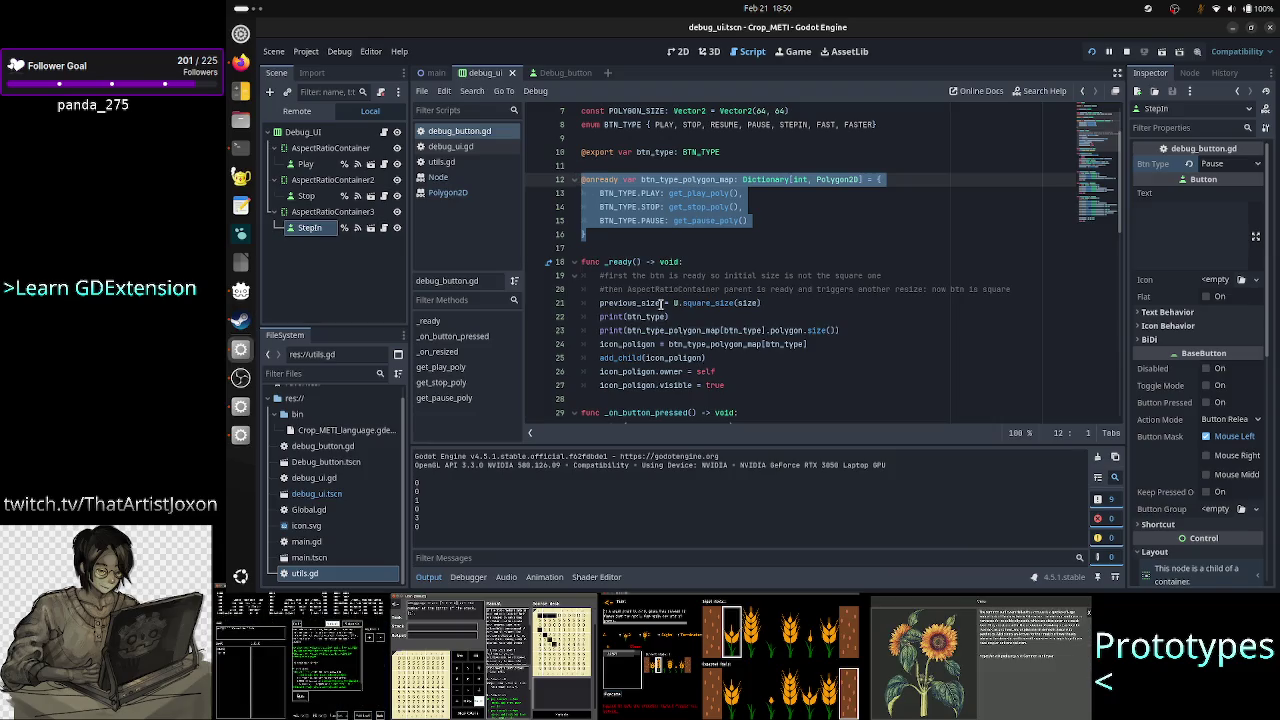
click(653, 344)
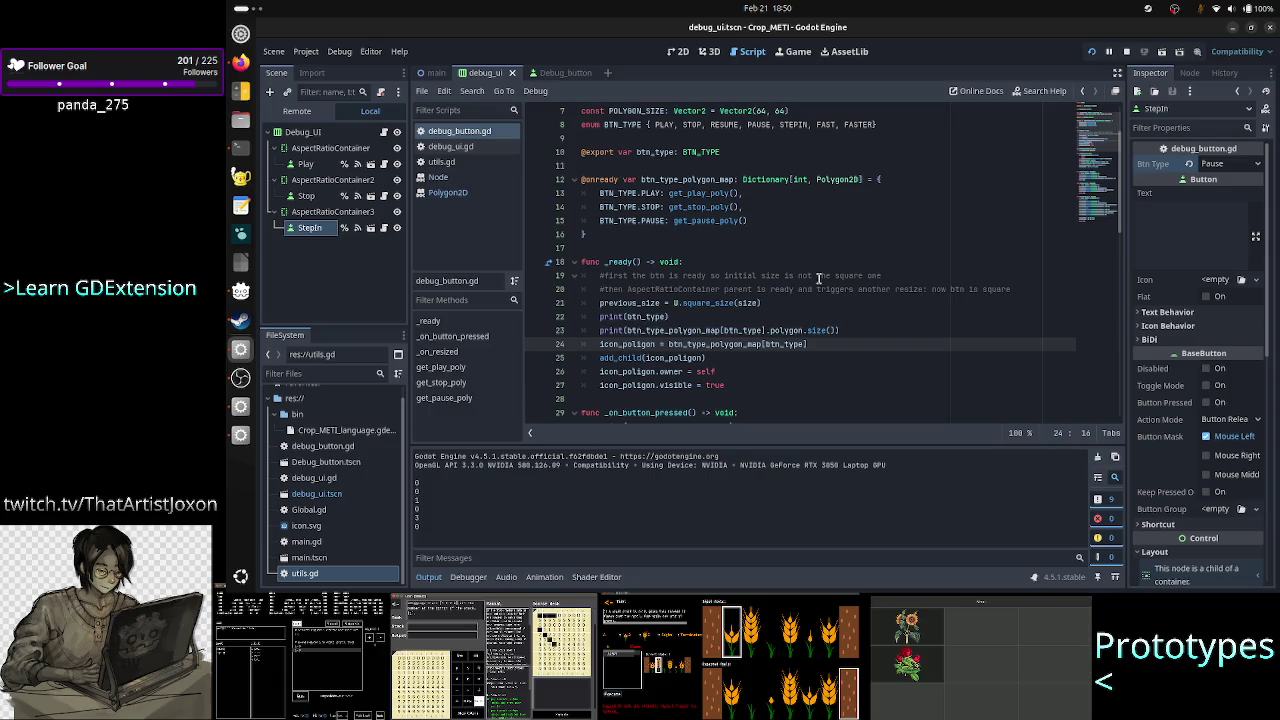
Search Google for "godot wait one frame" in a new Firefox tab.
click(234, 66)
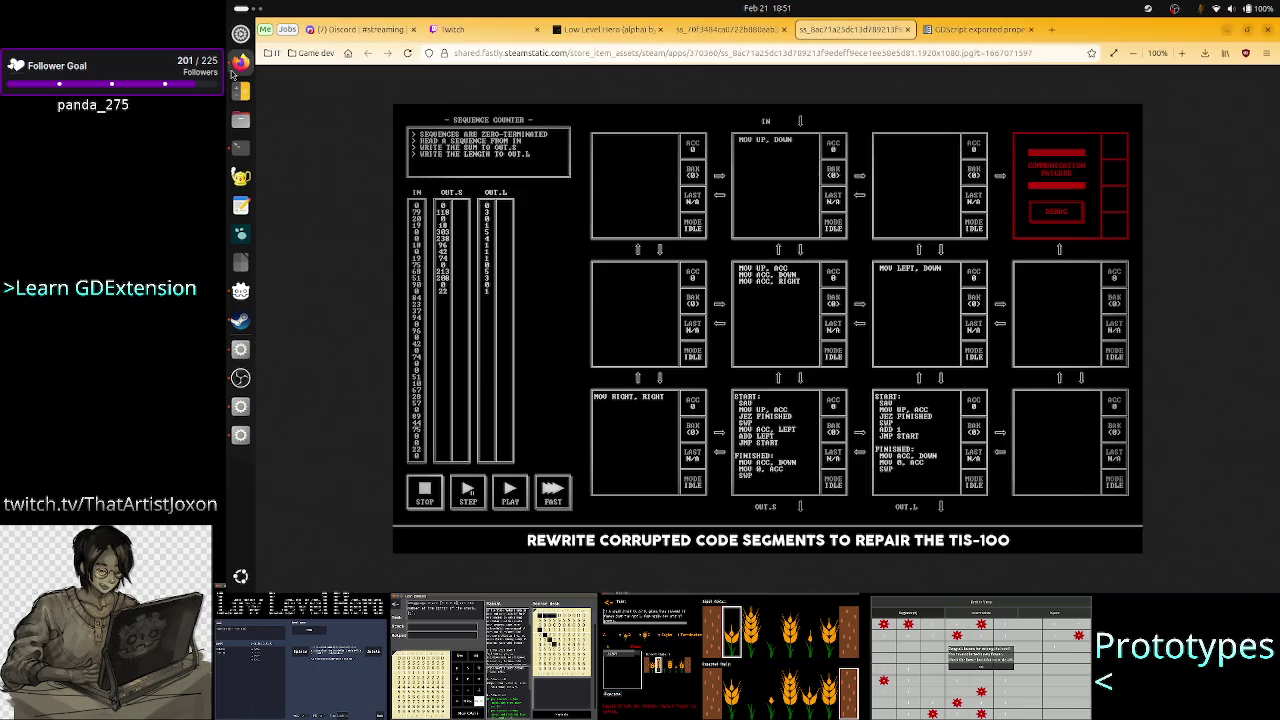
click(1051, 29)
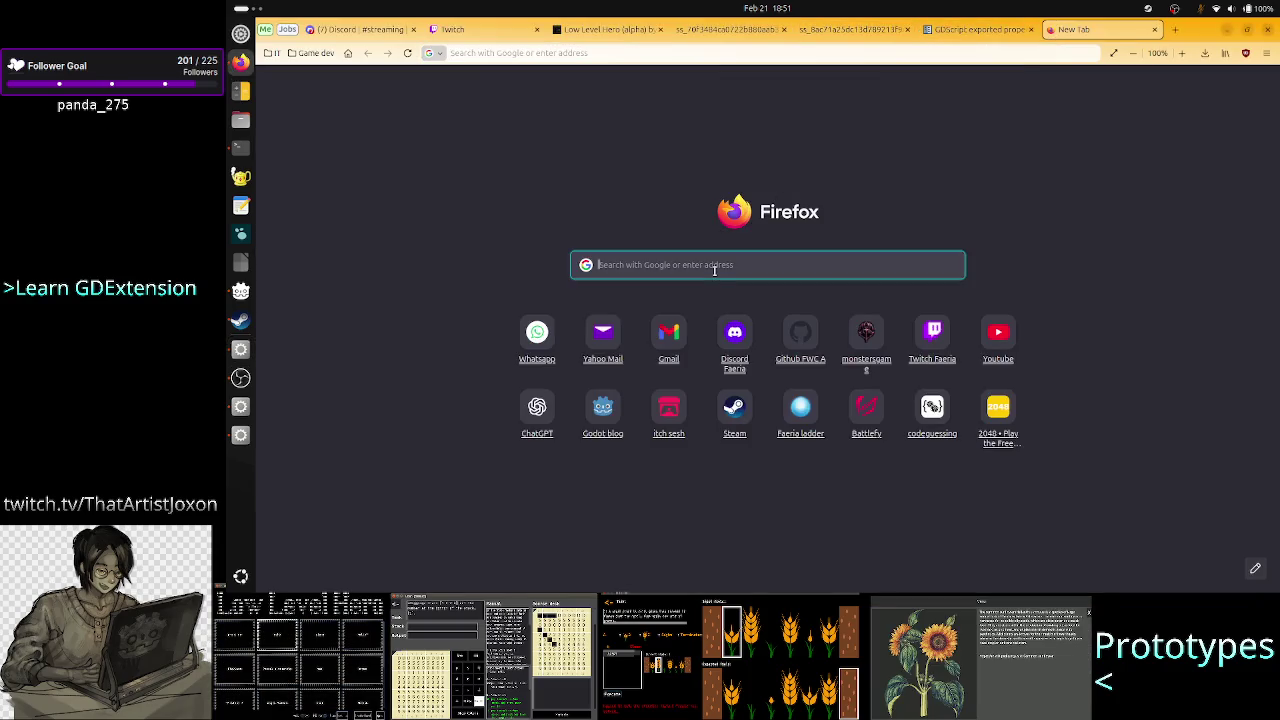
text(godot ai)
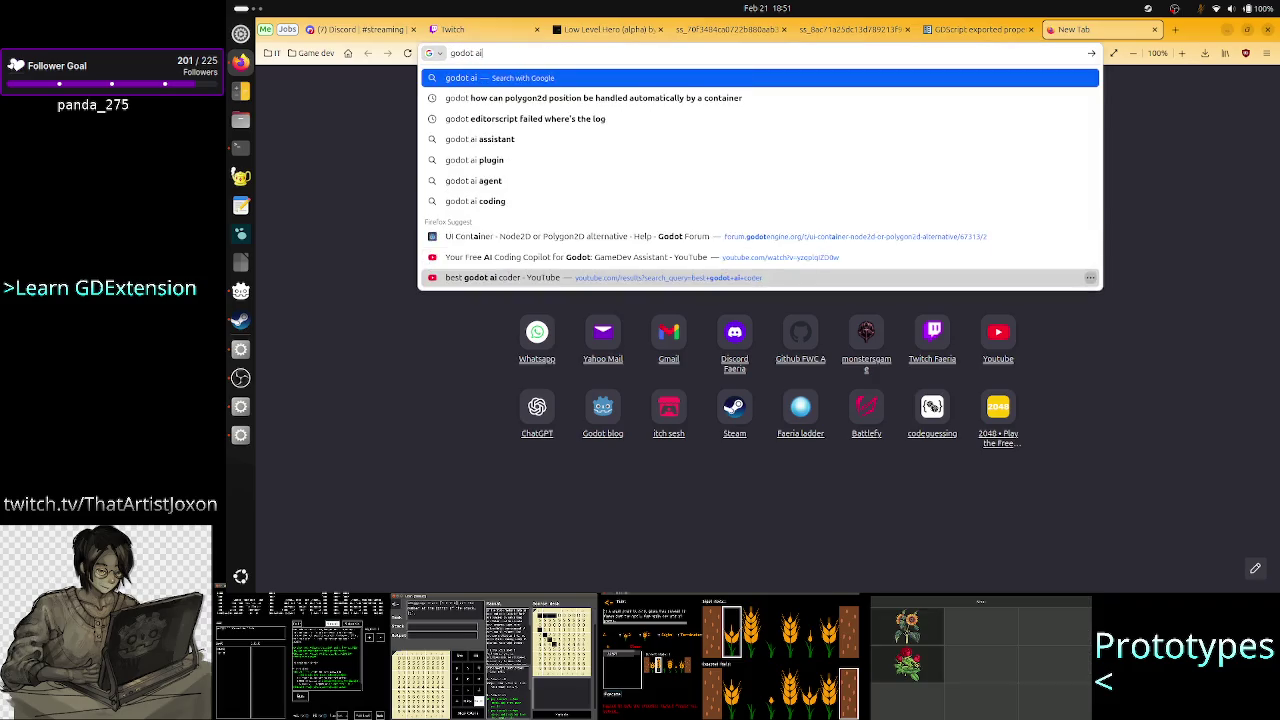
key(BackSpace)
key(BackSpace)
text(wait one frame)
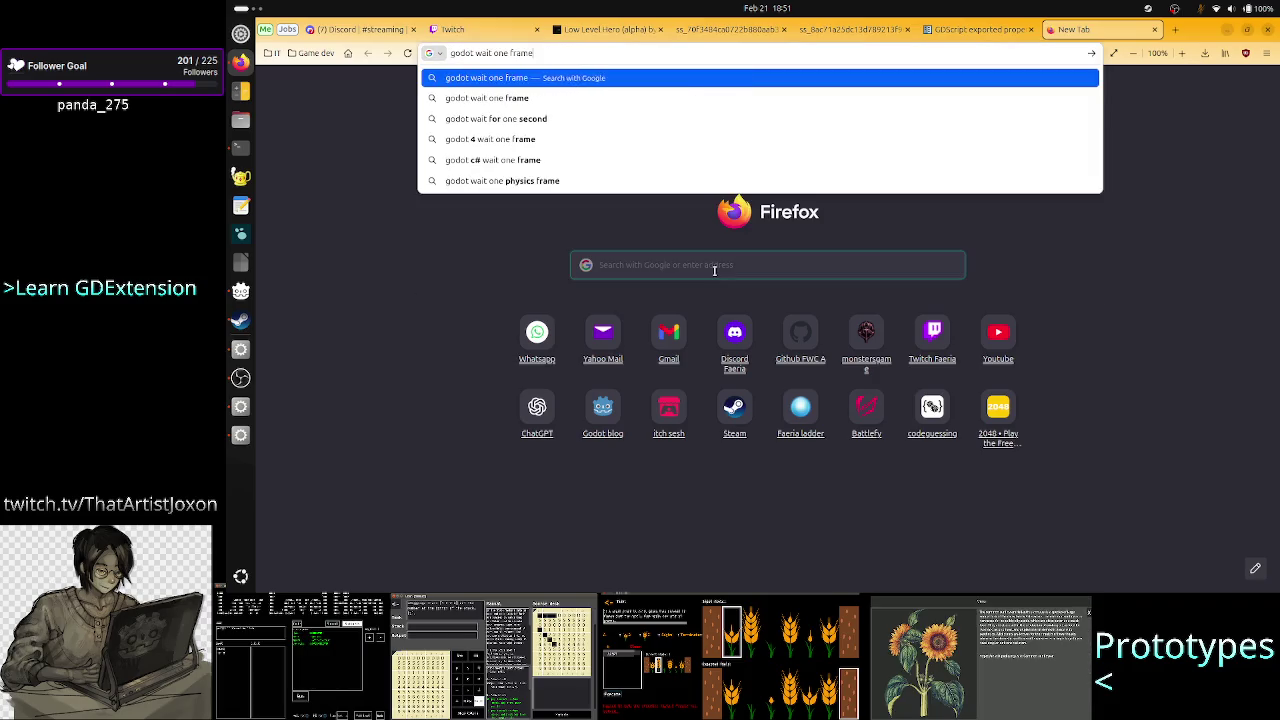
key(Return)
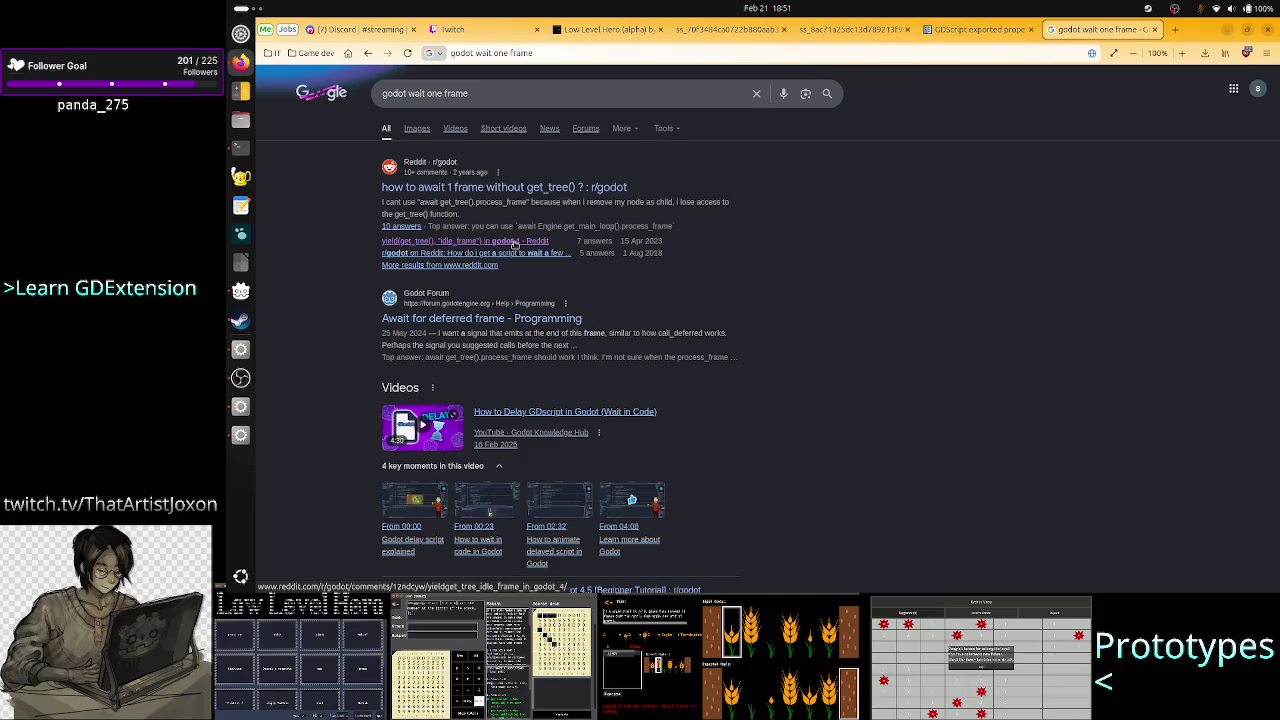
Refine the search to "godot 4.5 wait one frame" and scan the results.
click(409, 93)
text(4.5)
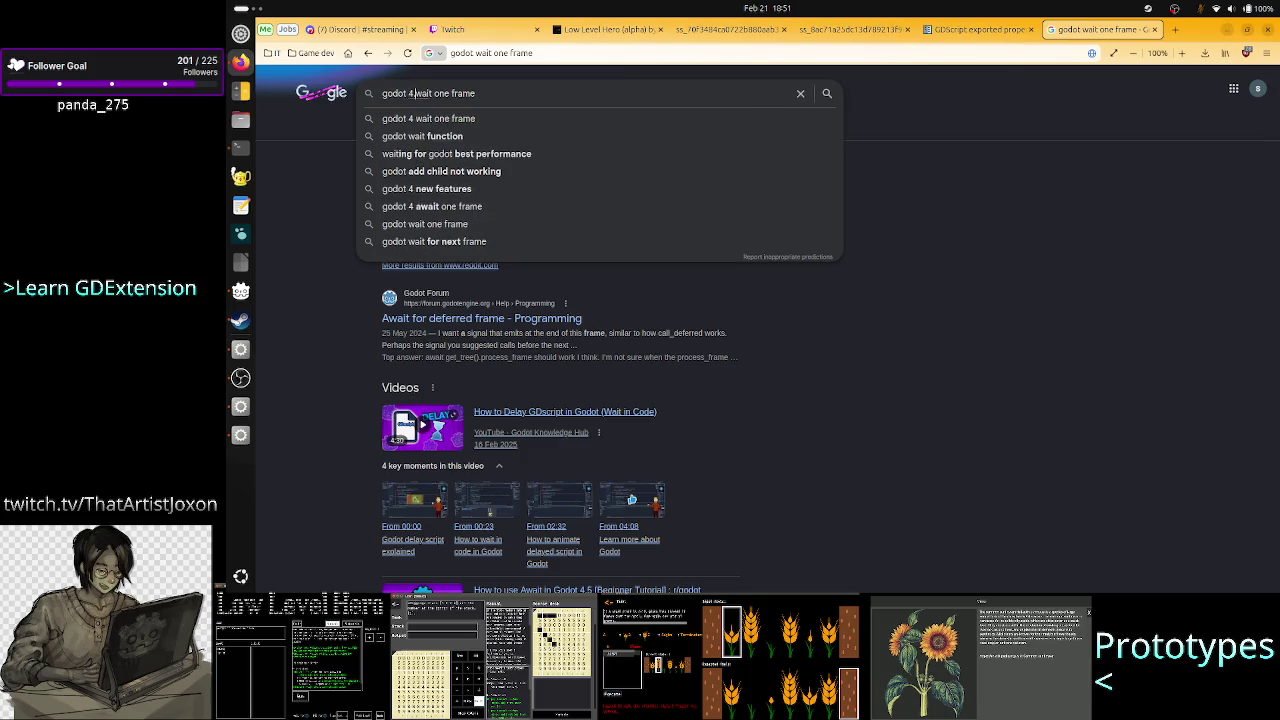
key(Return)
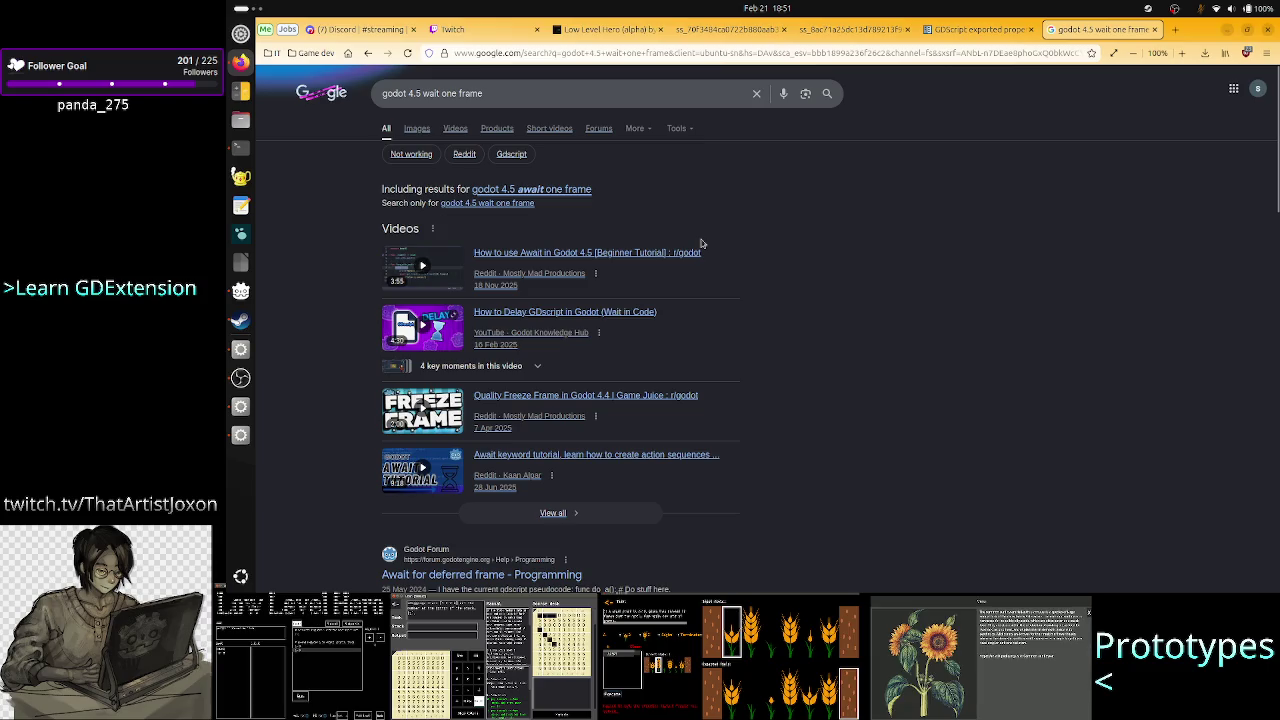
scroll(726, 257, down, 1)
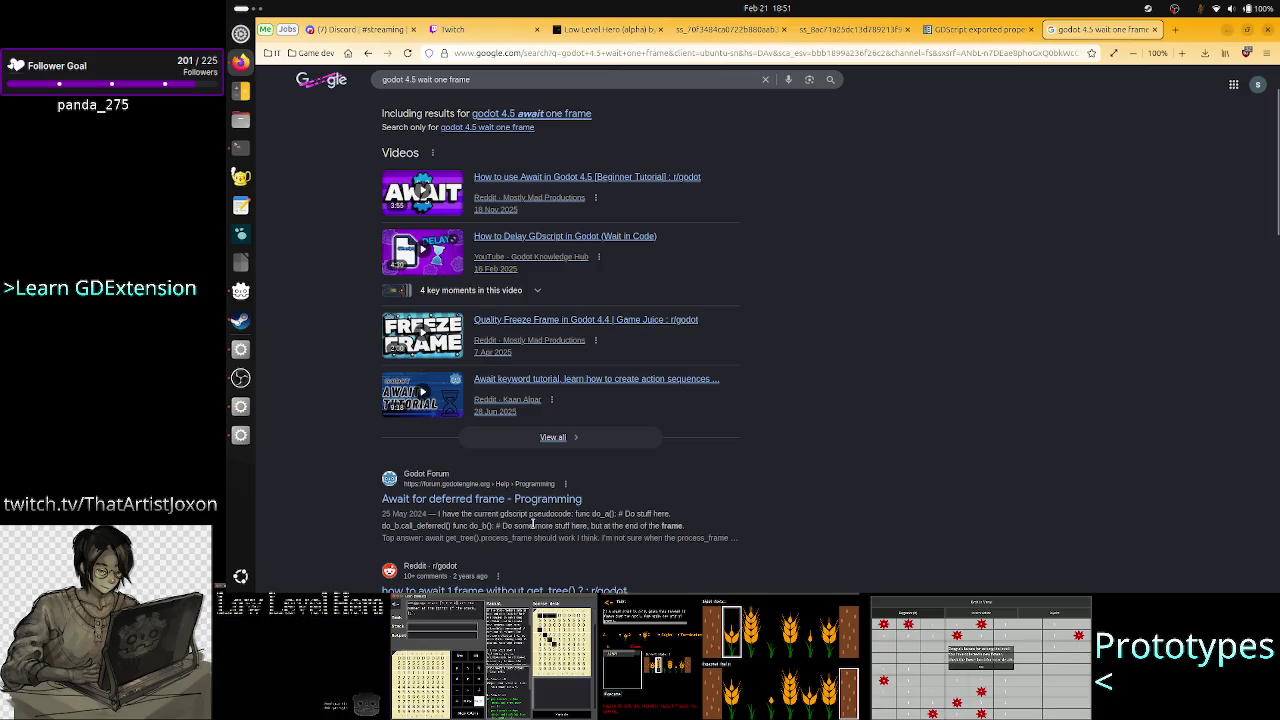
scroll(533, 524, down, 3)
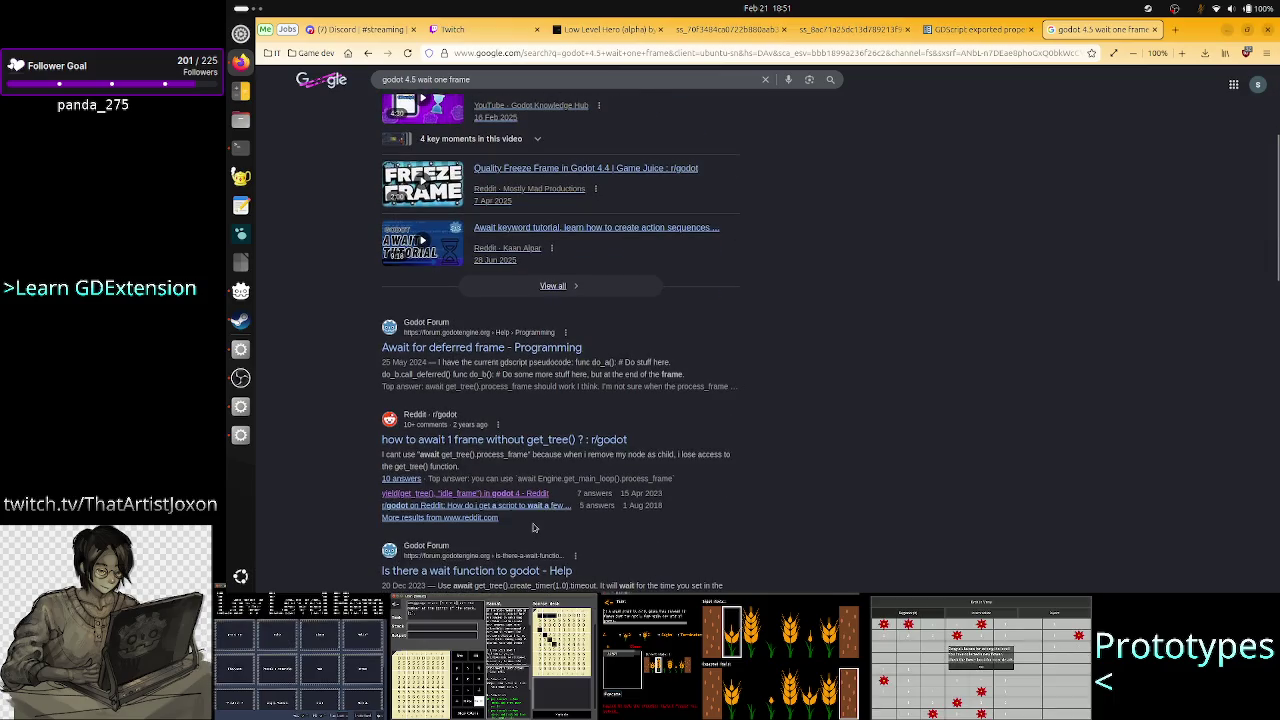
Read the Reddit thread's await Engine.get_main_loop().process_frame answer, then return to Godot.
click(534, 440)
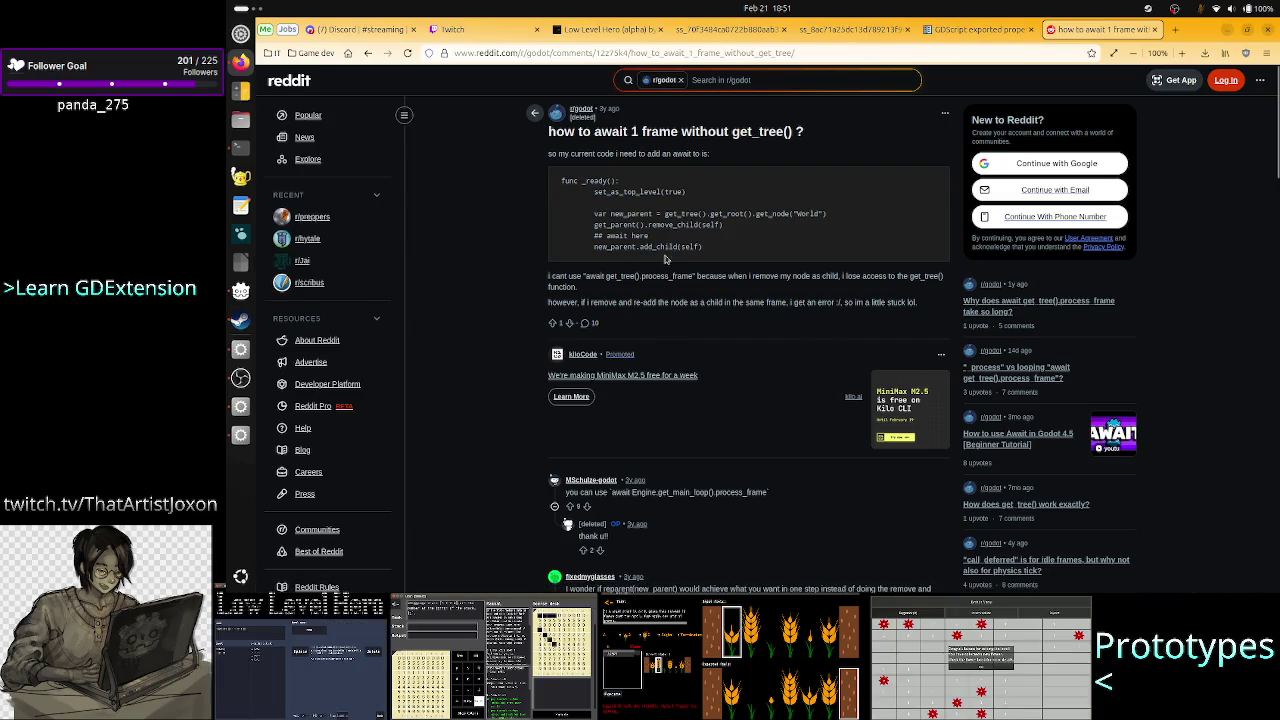
mouse_move(663, 248)
mouse_down()
mouse_move(614, 236)
mouse_move(640, 247)
mouse_up()
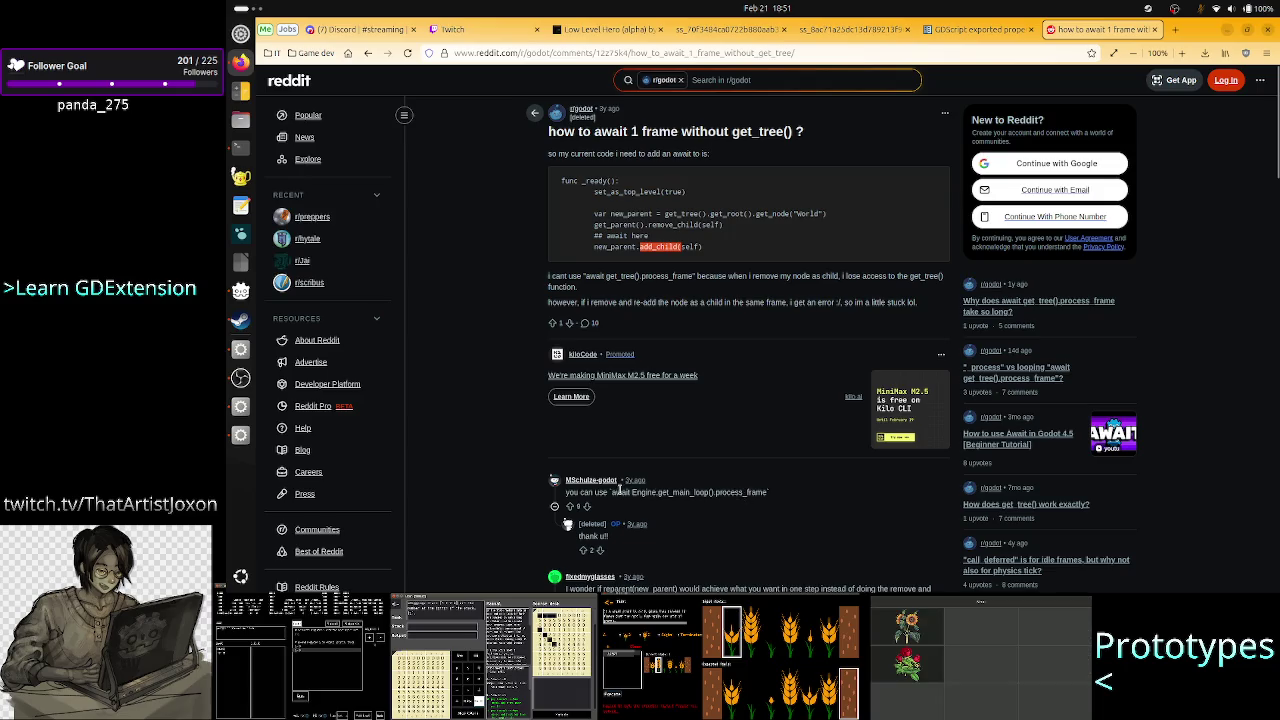
drag(612, 492, 767, 493)
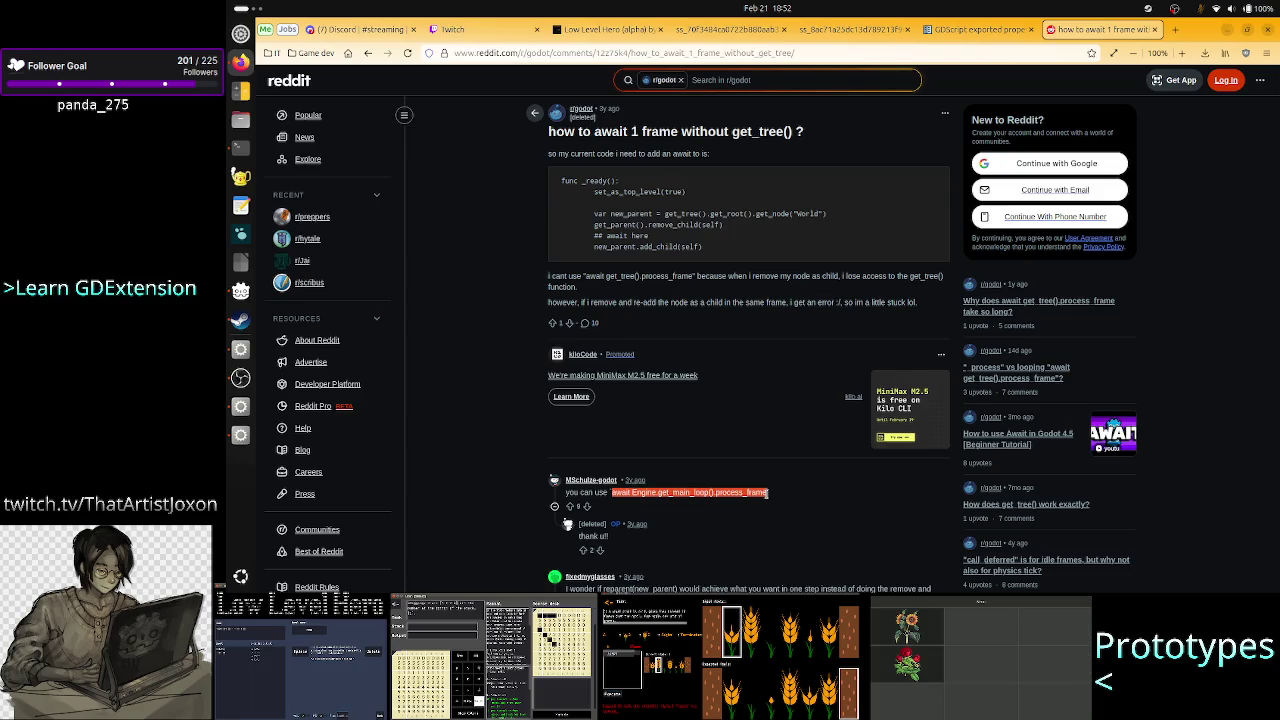
key(alt+Tab)
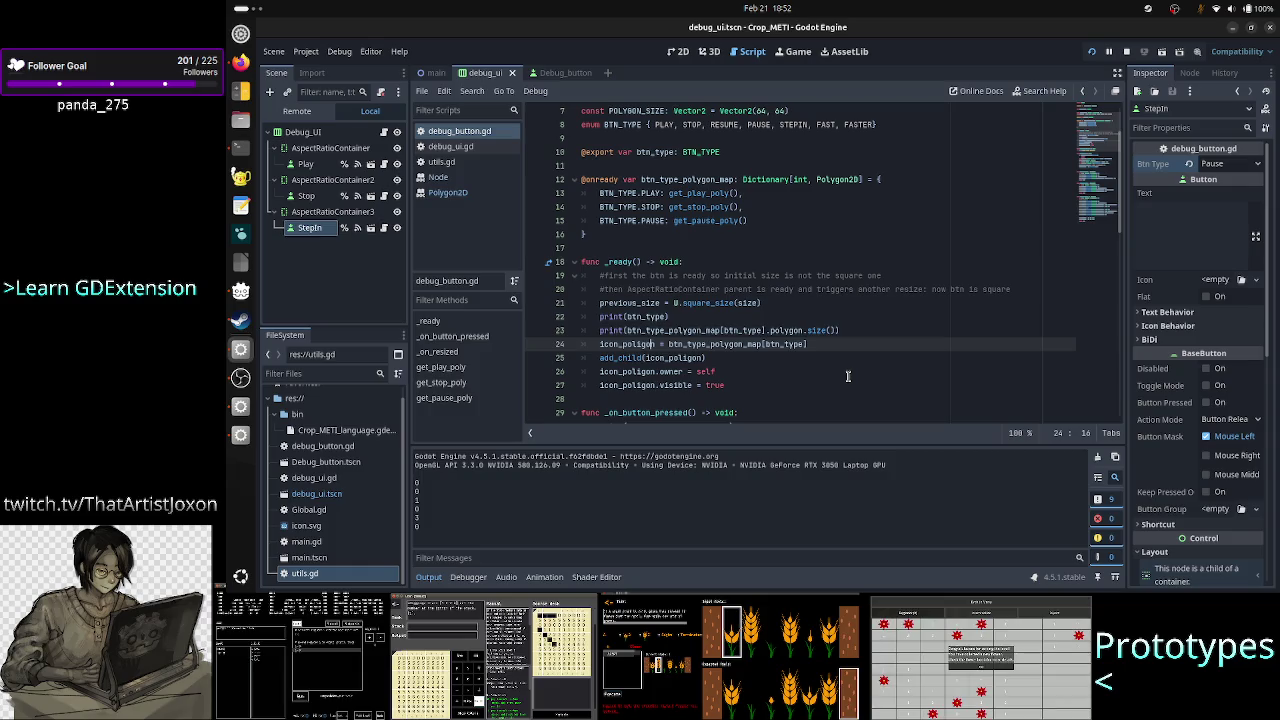
Insert await Engine.get_main_loop().process_frame above the print in _ready(), then stop and rerun the project.
key(Up)
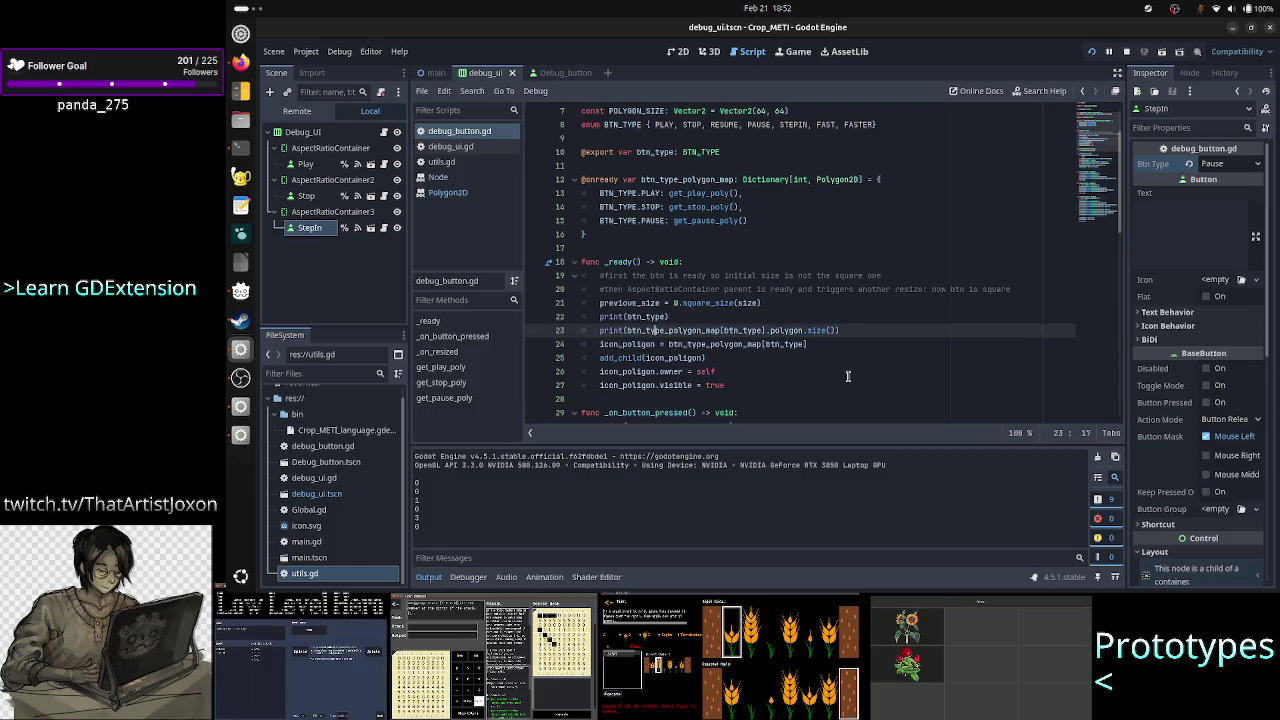
key(Up)
key(Return)
text(await Engine.get_main_loop().process_frame)
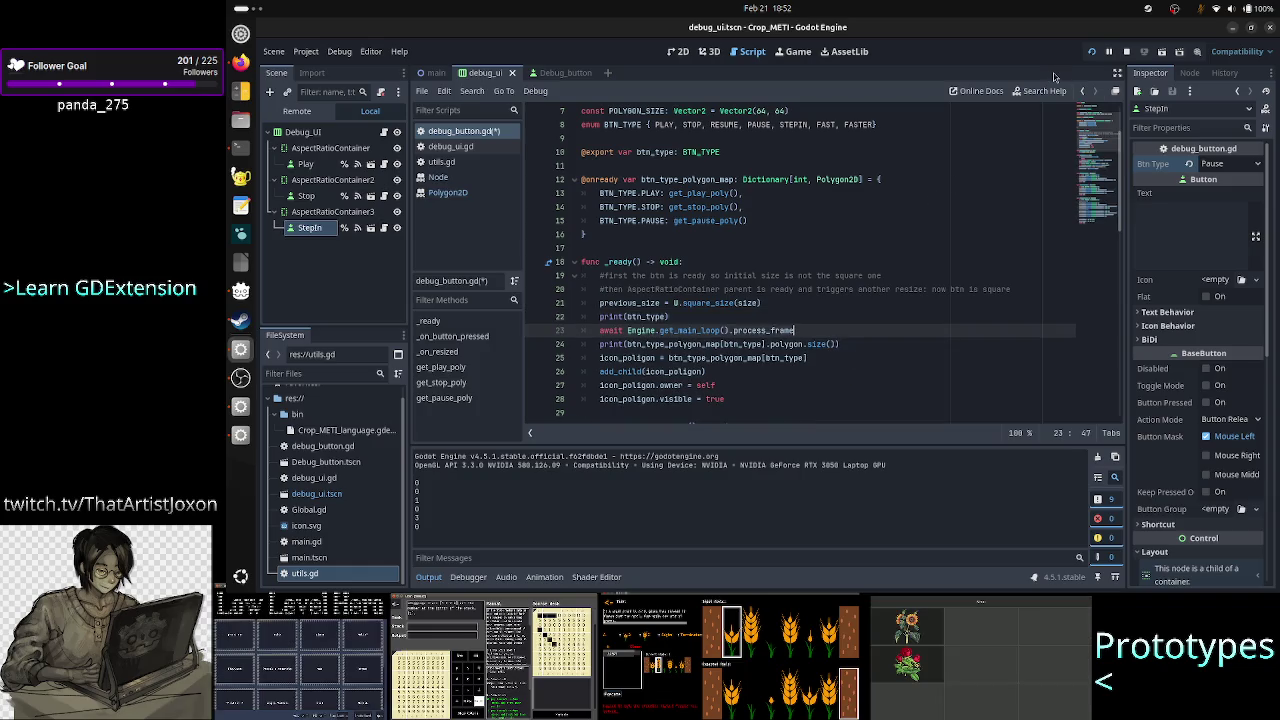
click(1126, 52)
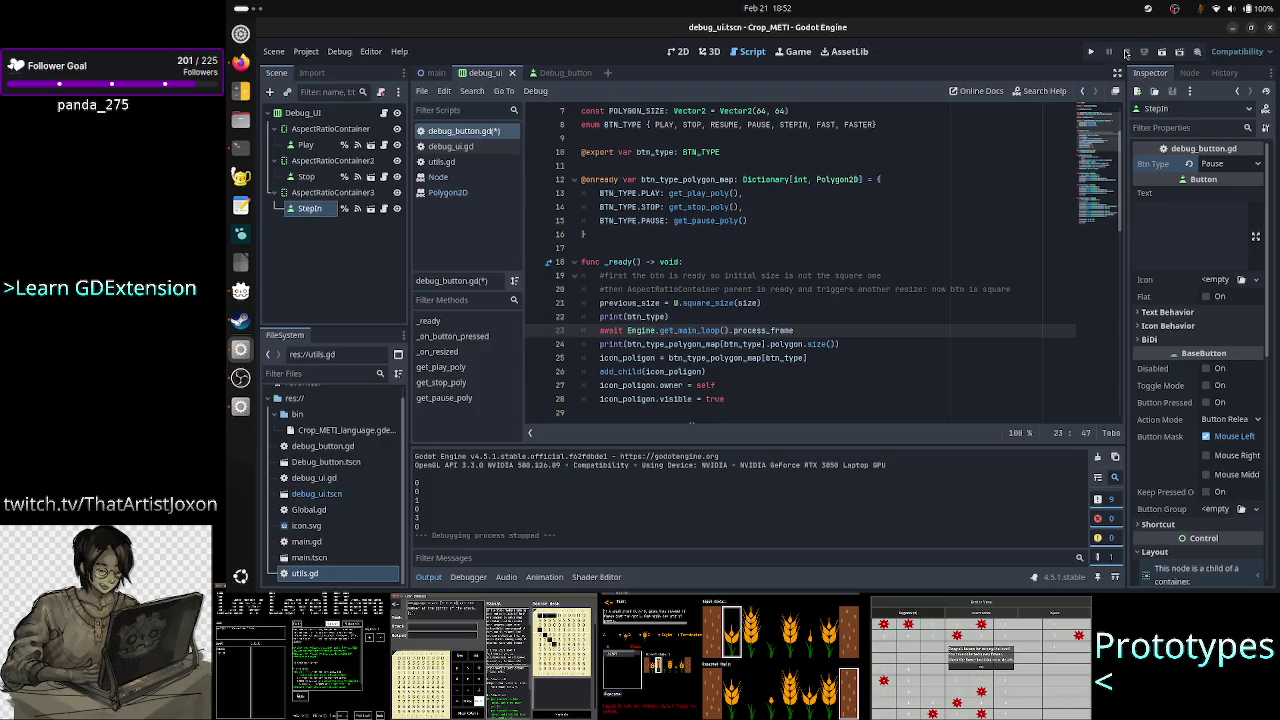
click(1092, 54)
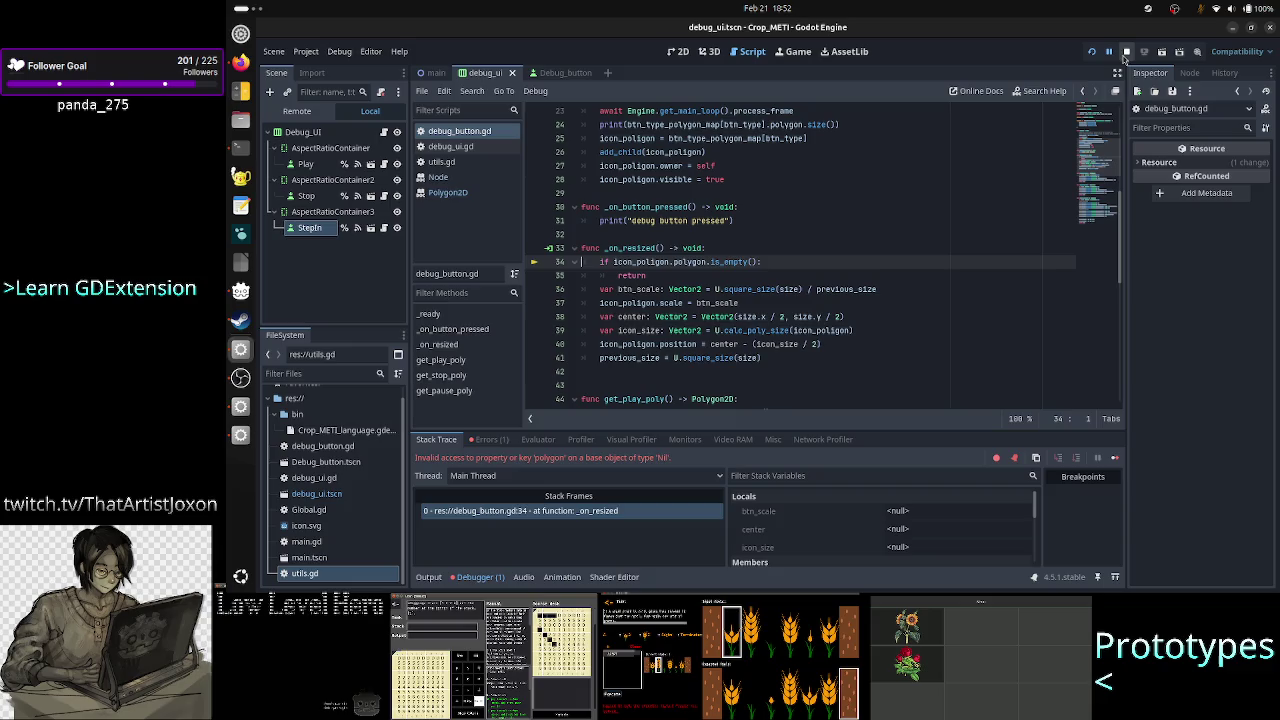
End the halted debug session and highlight every use of icon_poligon in the script.
click(1126, 54)
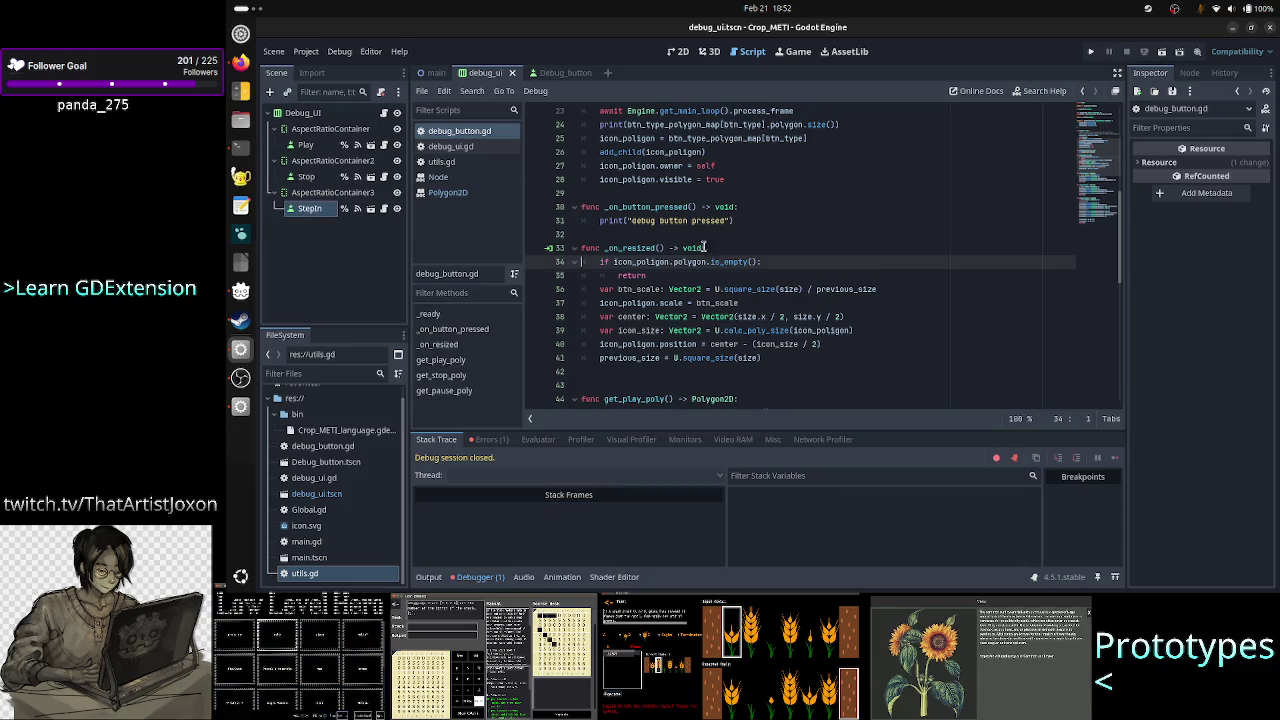
double_click(656, 262)
scroll(751, 297, up, 3)
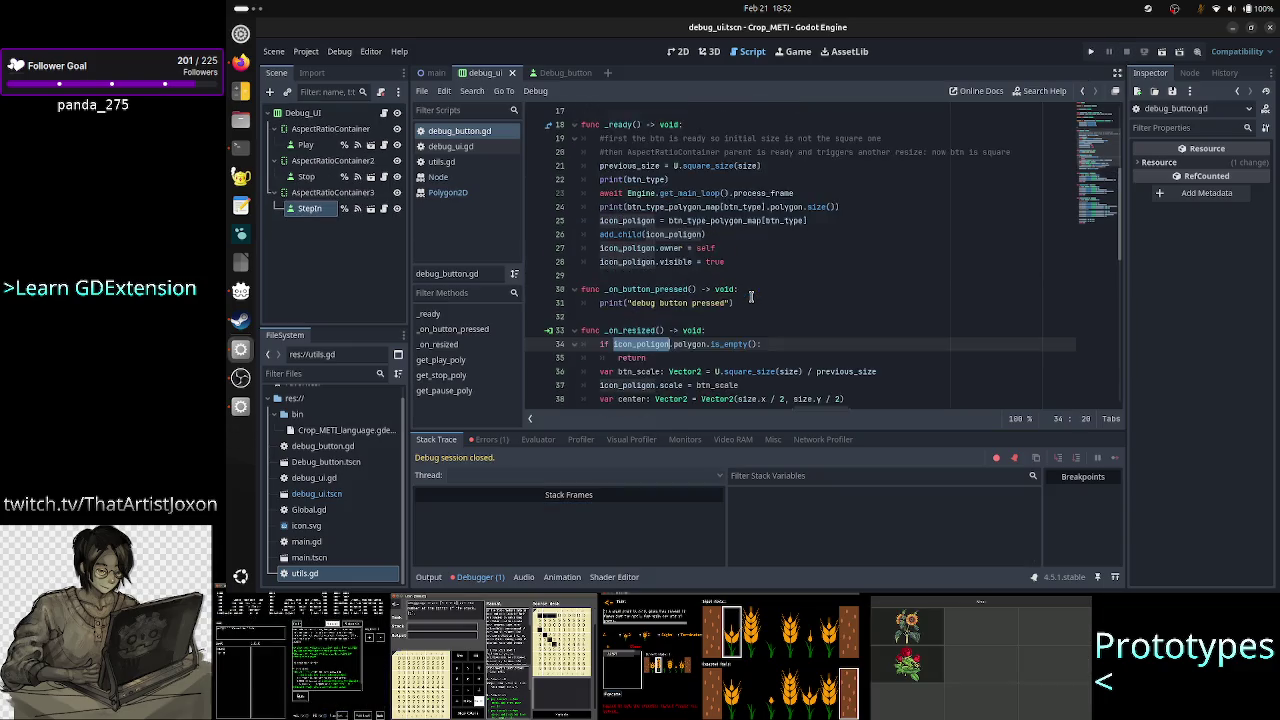
scroll(751, 297, down, 3)
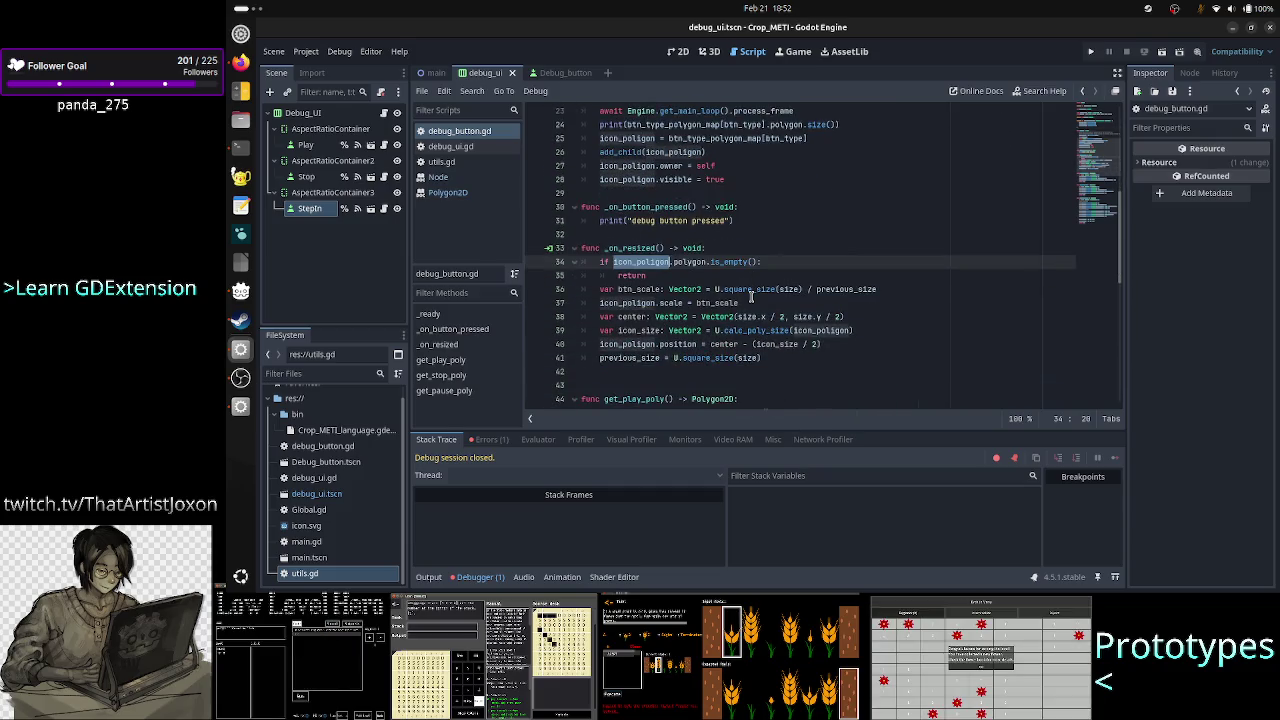
click(427, 577)
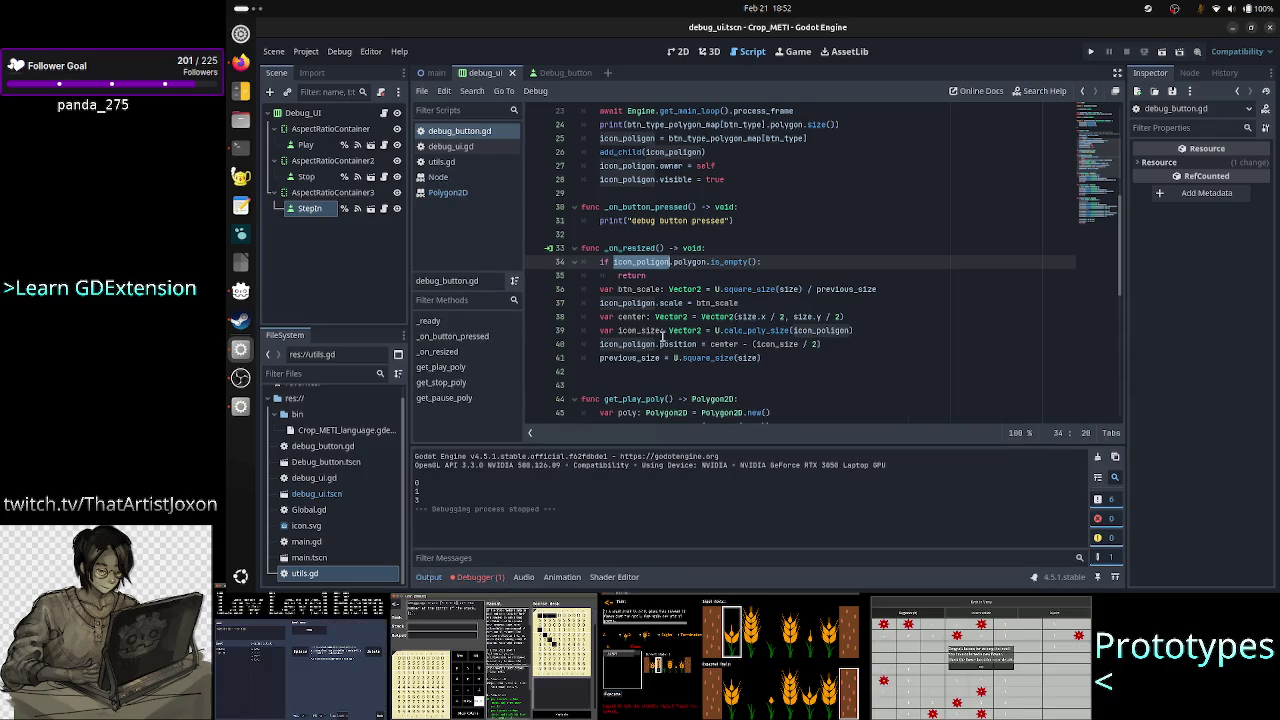
Check the output log, clear the icon_poligon highlights, and review the runtime errors list.
scroll(713, 286, up, 3)
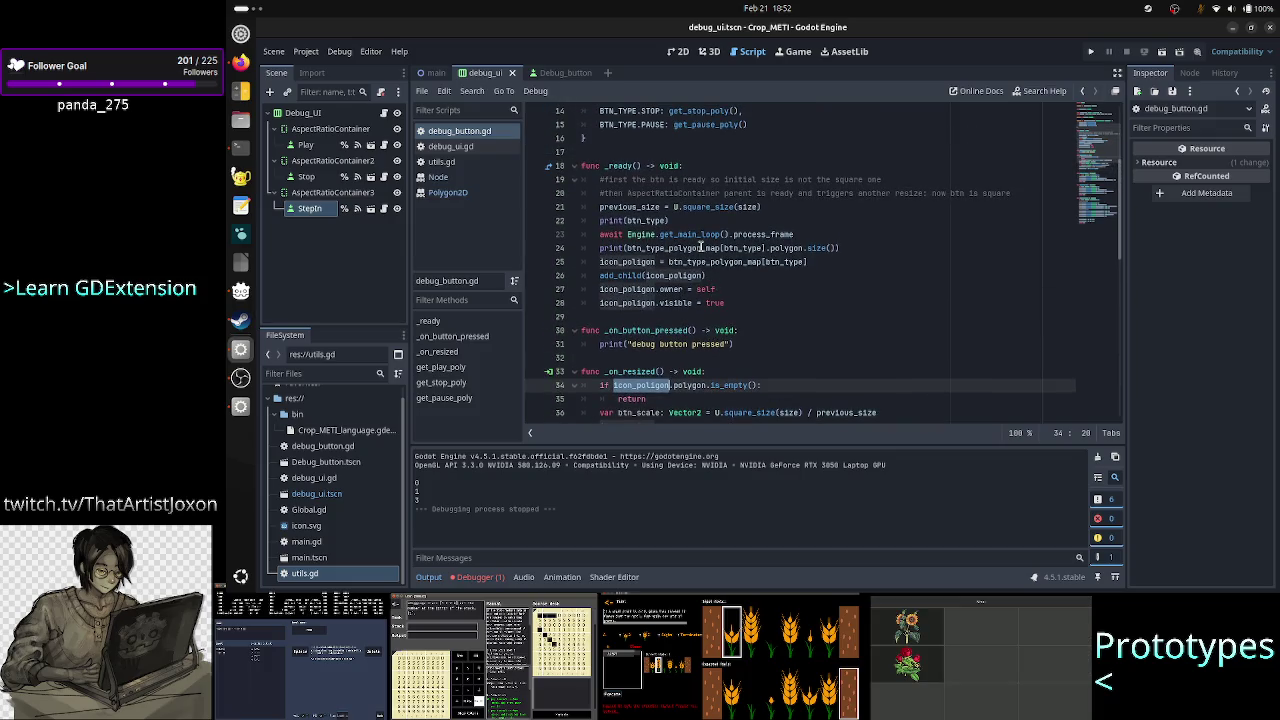
mouse_move(700, 246)
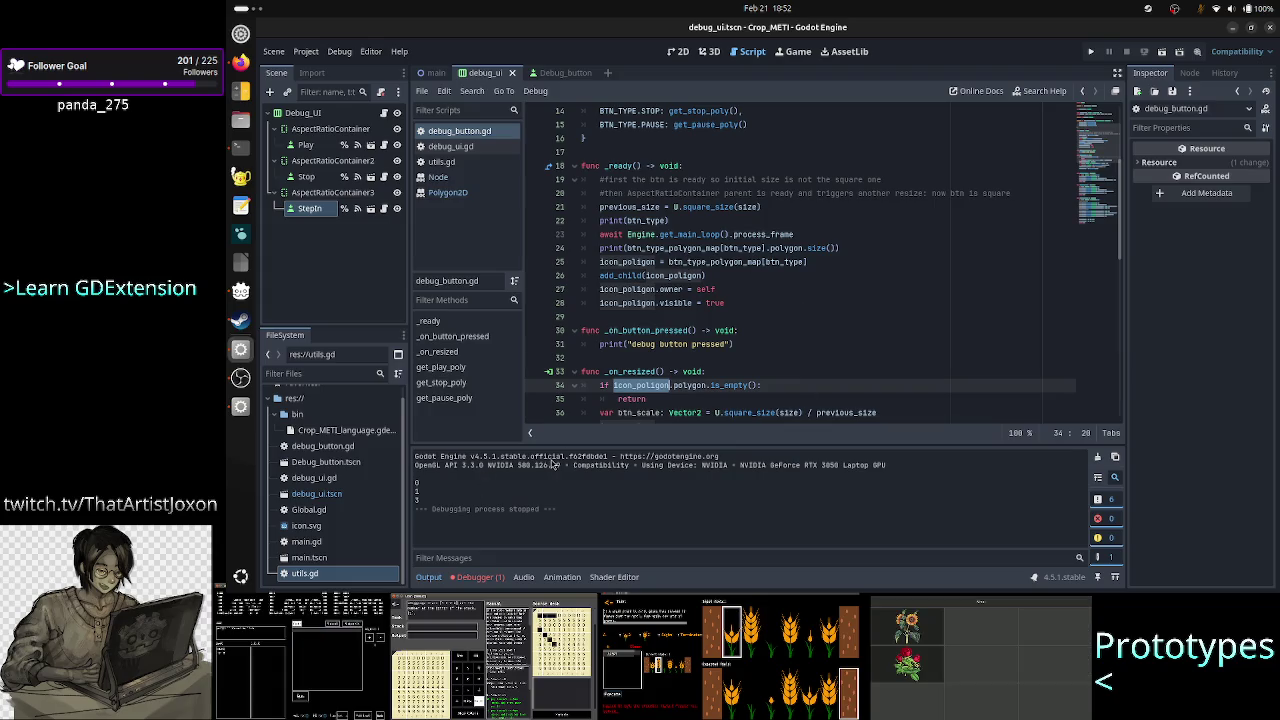
click(730, 386)
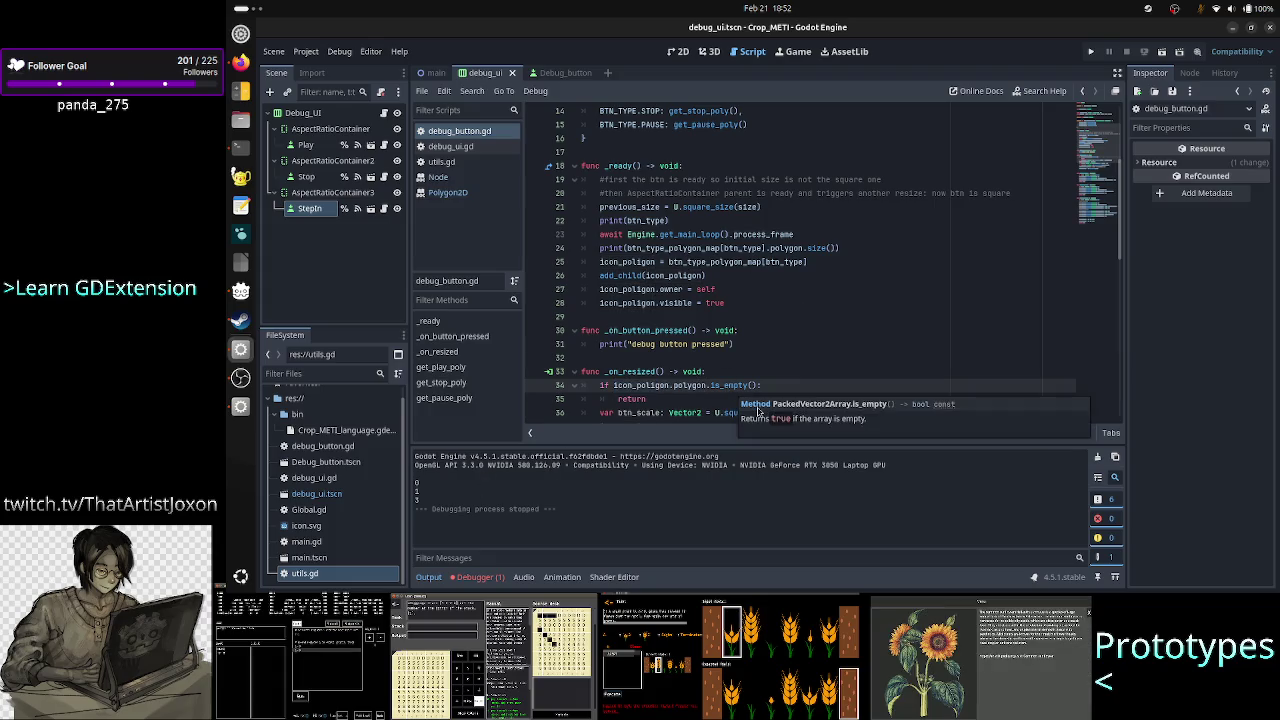
click(478, 577)
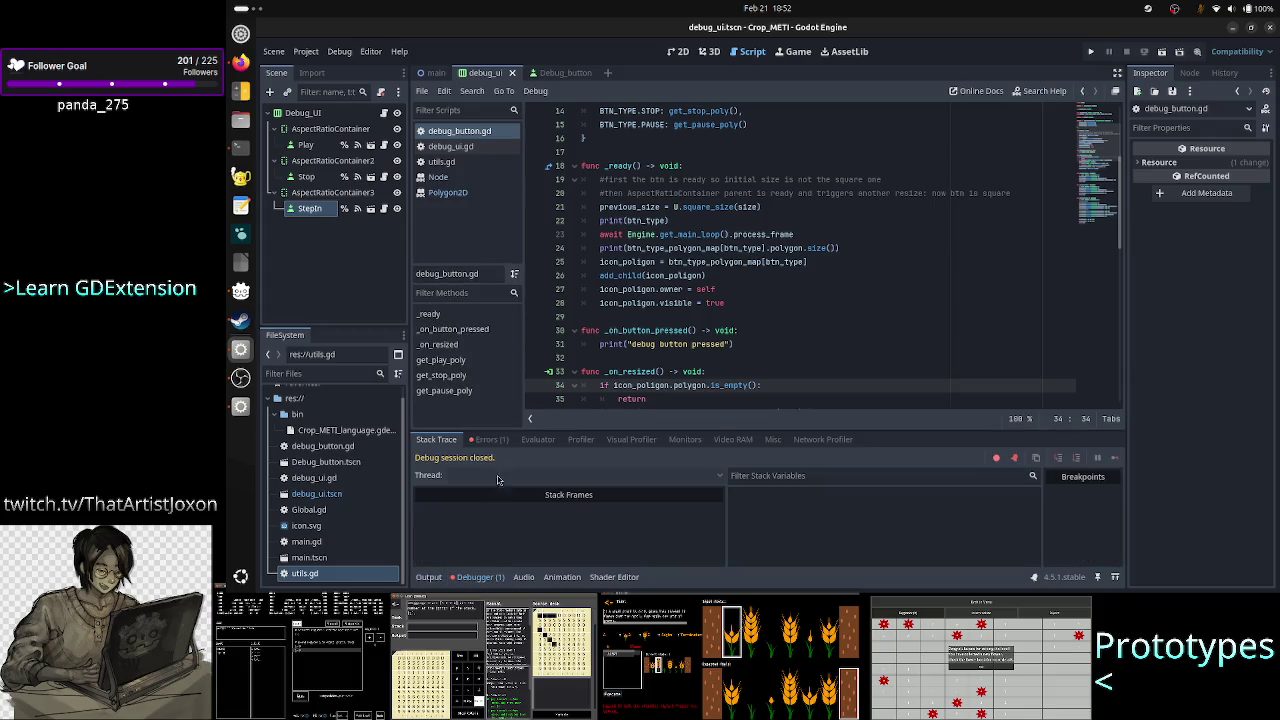
click(490, 439)
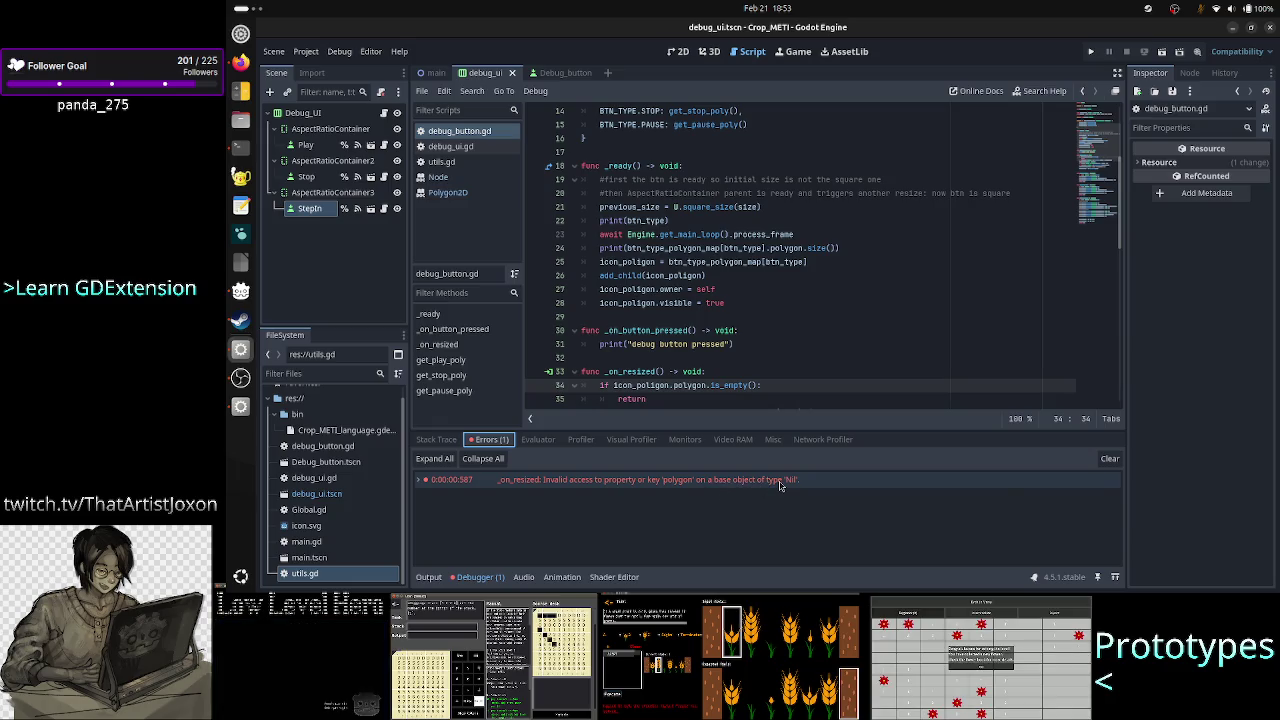
mouse_move(802, 487)
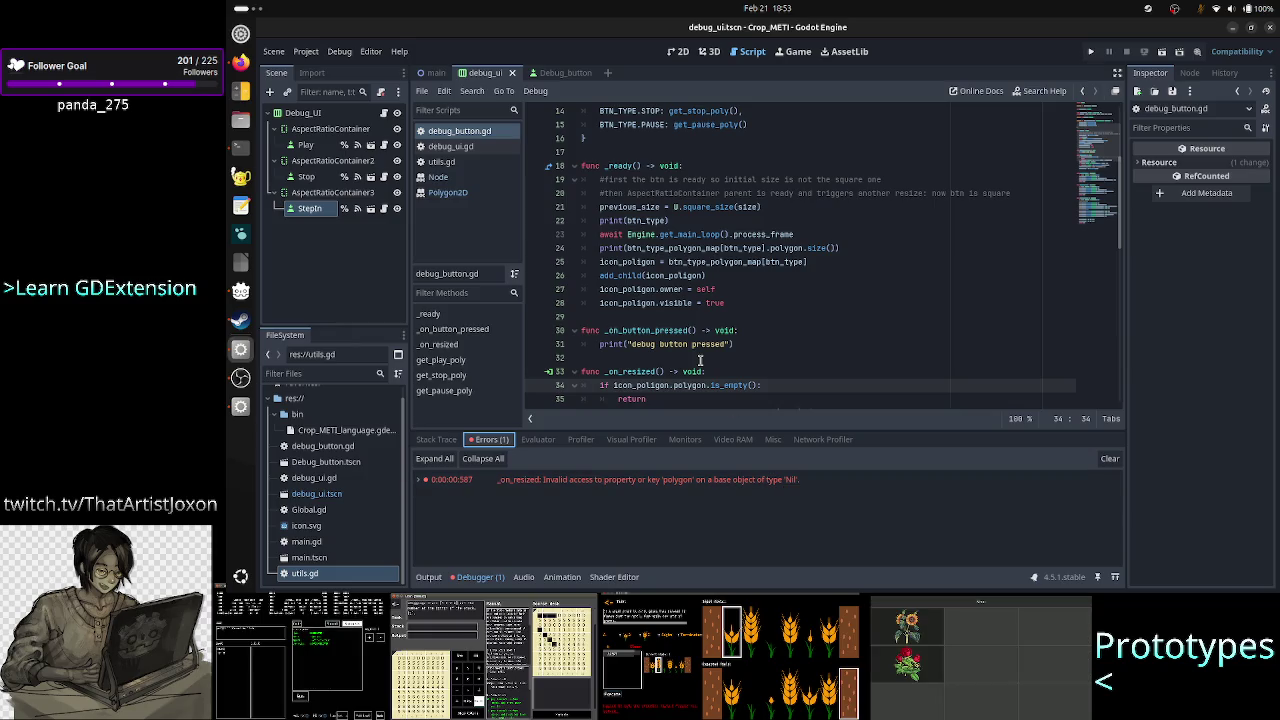
Select the _on_resized function name and place the cursor at the end of its declaration.
double_click(648, 371)
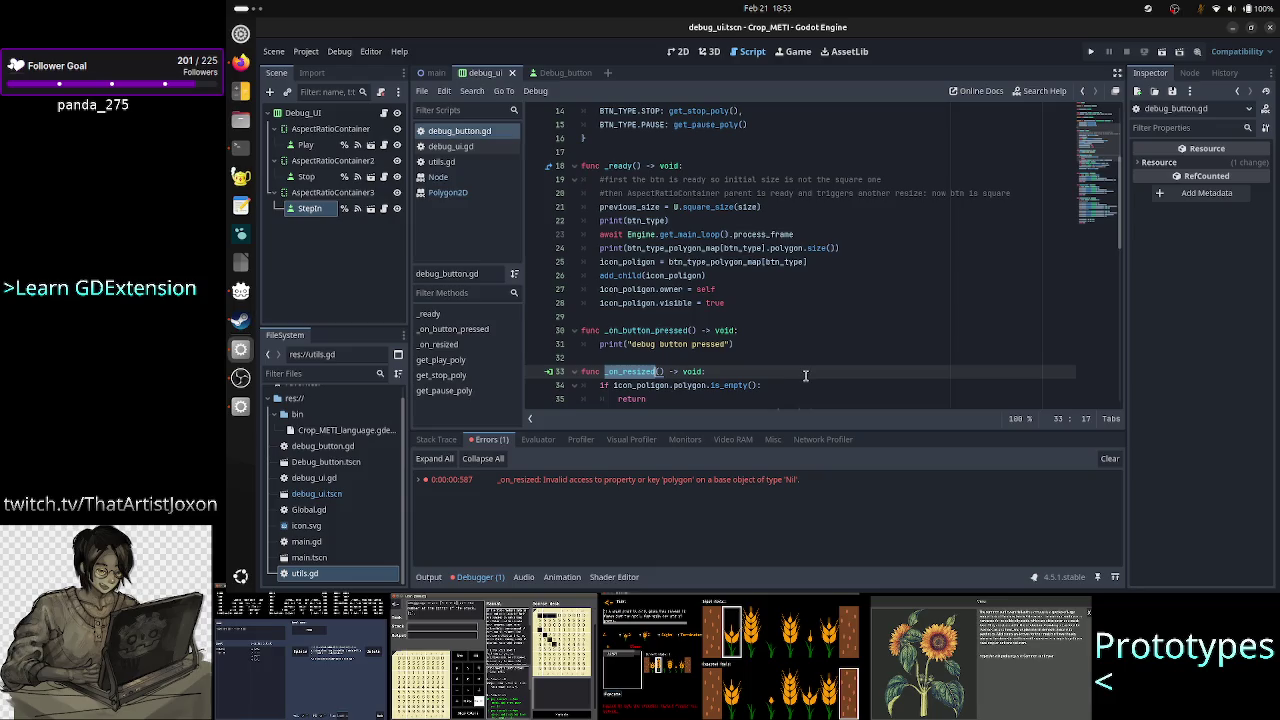
scroll(805, 375, down, 2)
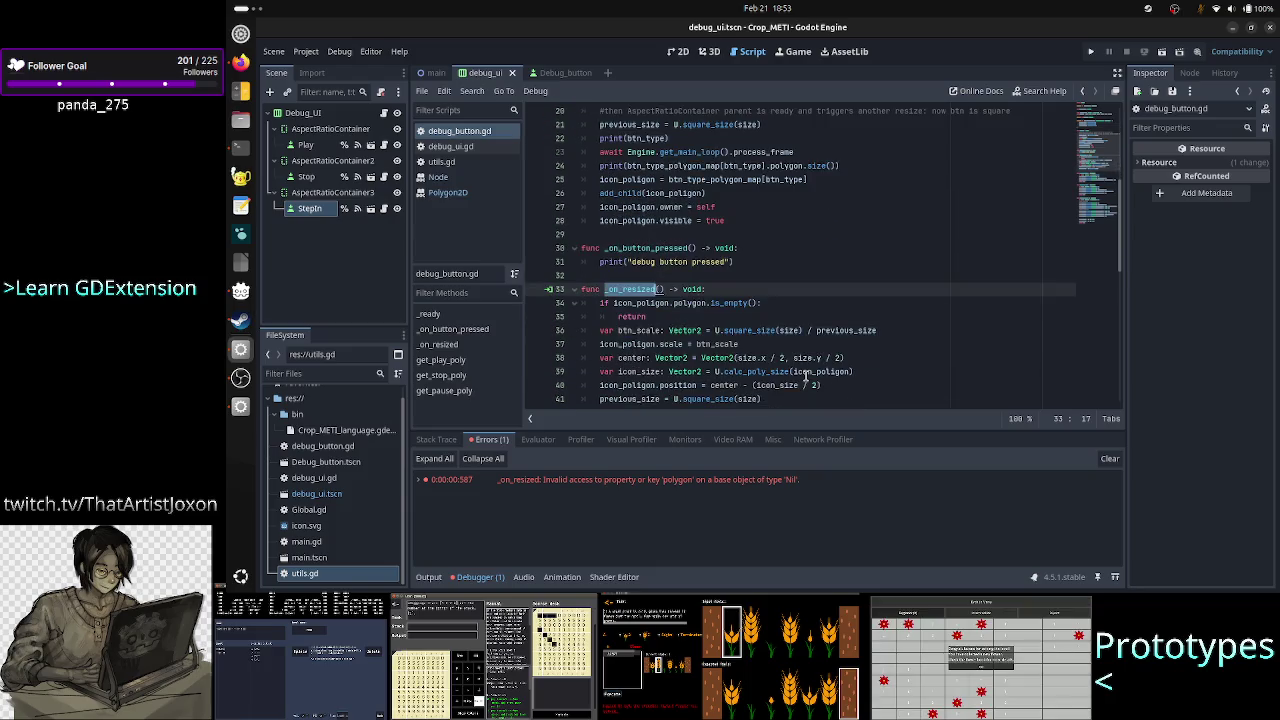
scroll(805, 375, up, 1)
scroll(805, 375, up, 1)
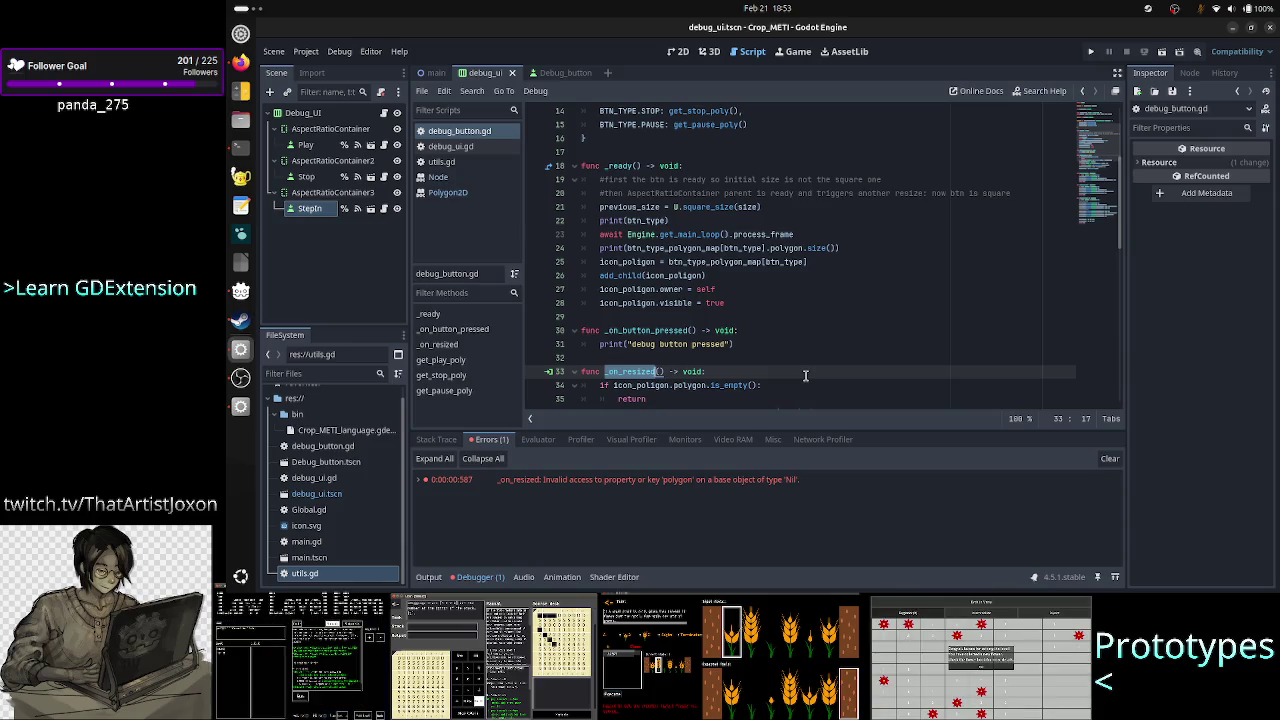
click(752, 370)
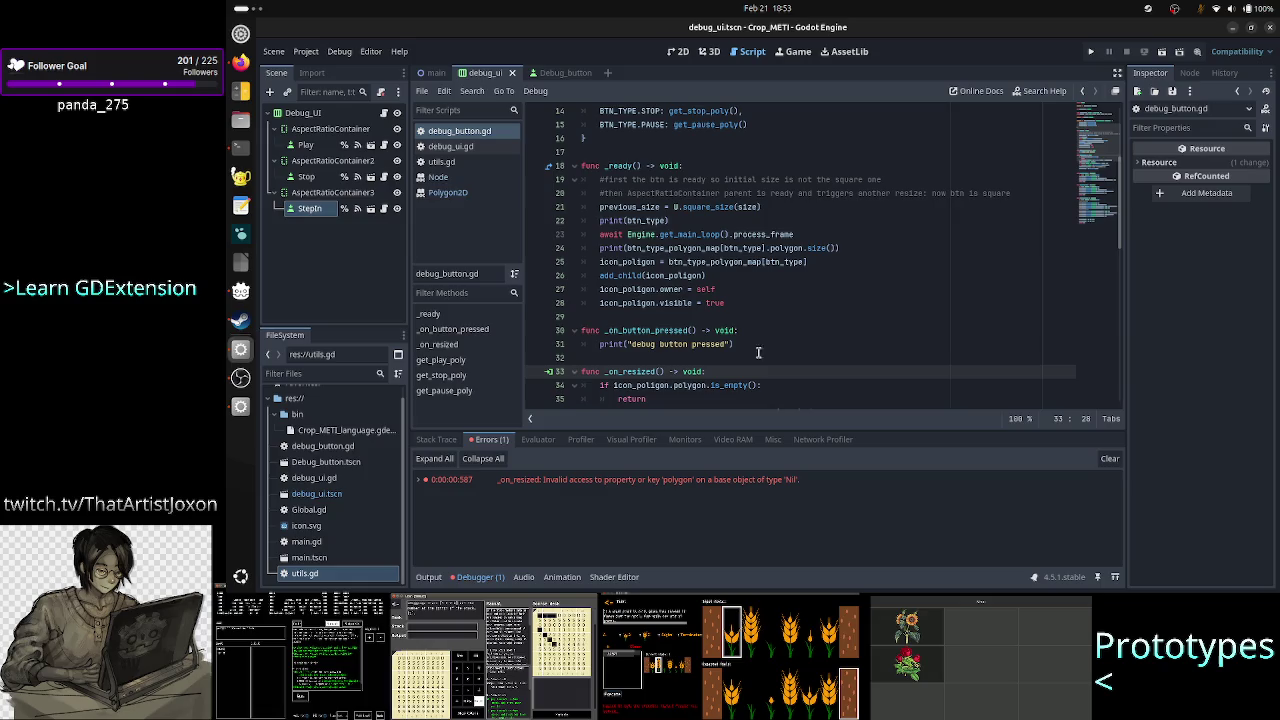
Prefix the line 34 condition with 'icon_polygon and' and run the project to test it.
key(Down)
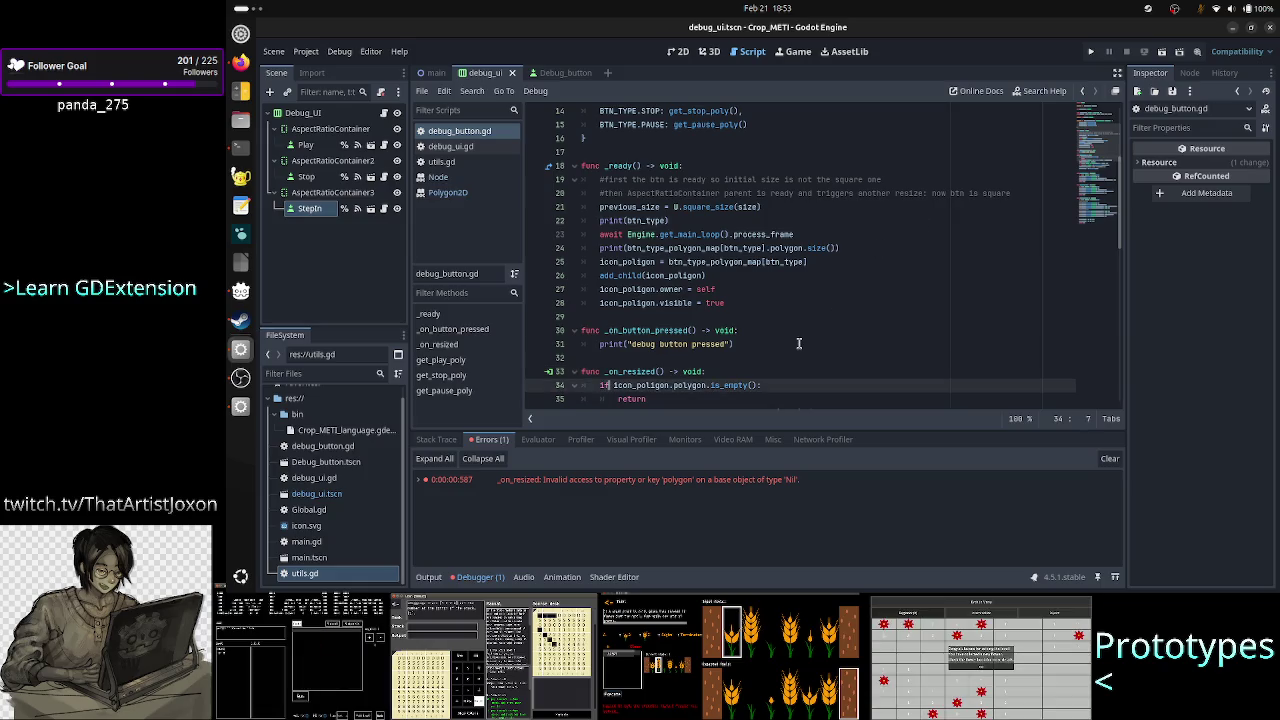
text(icon_polygon)
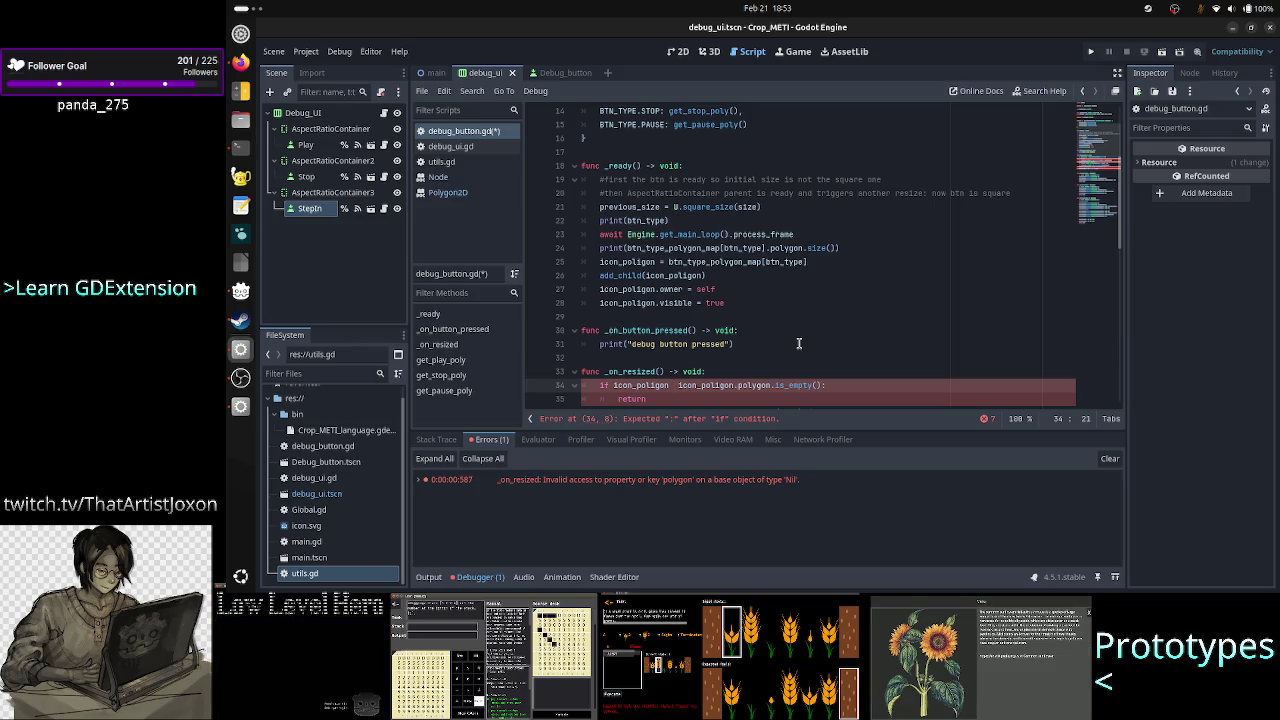
text( and)
key(Escape)
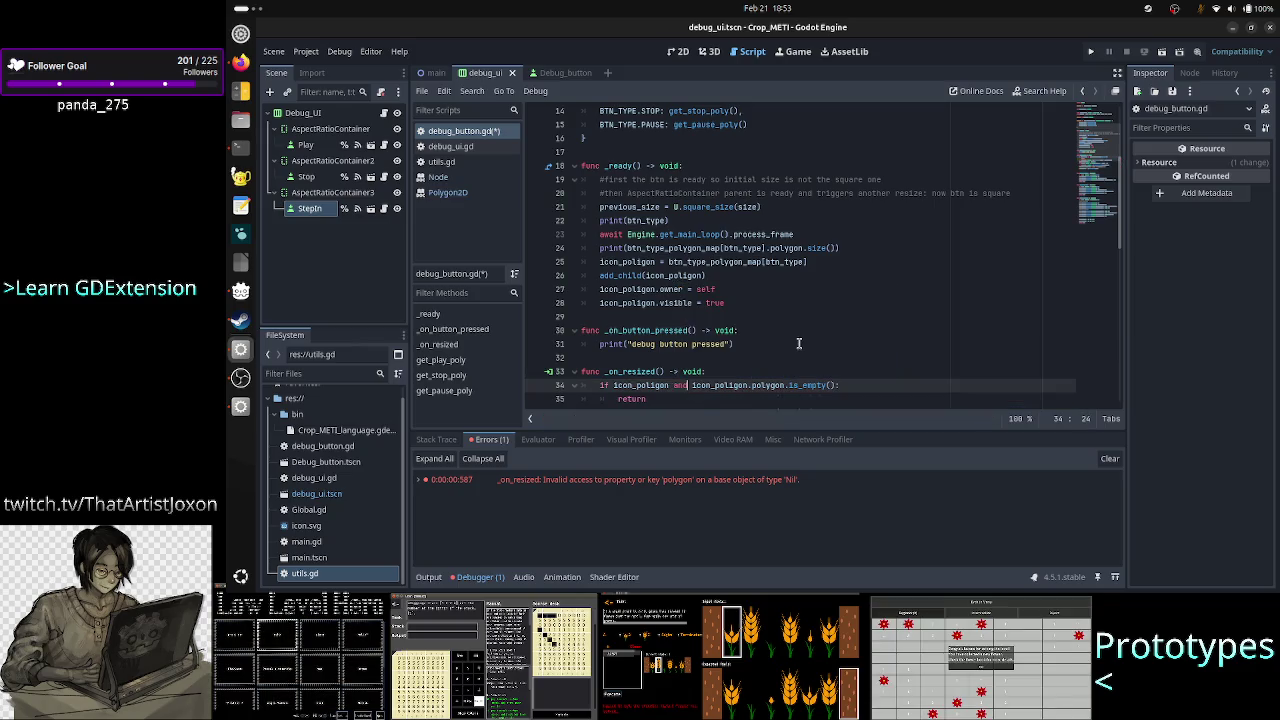
key(Left)
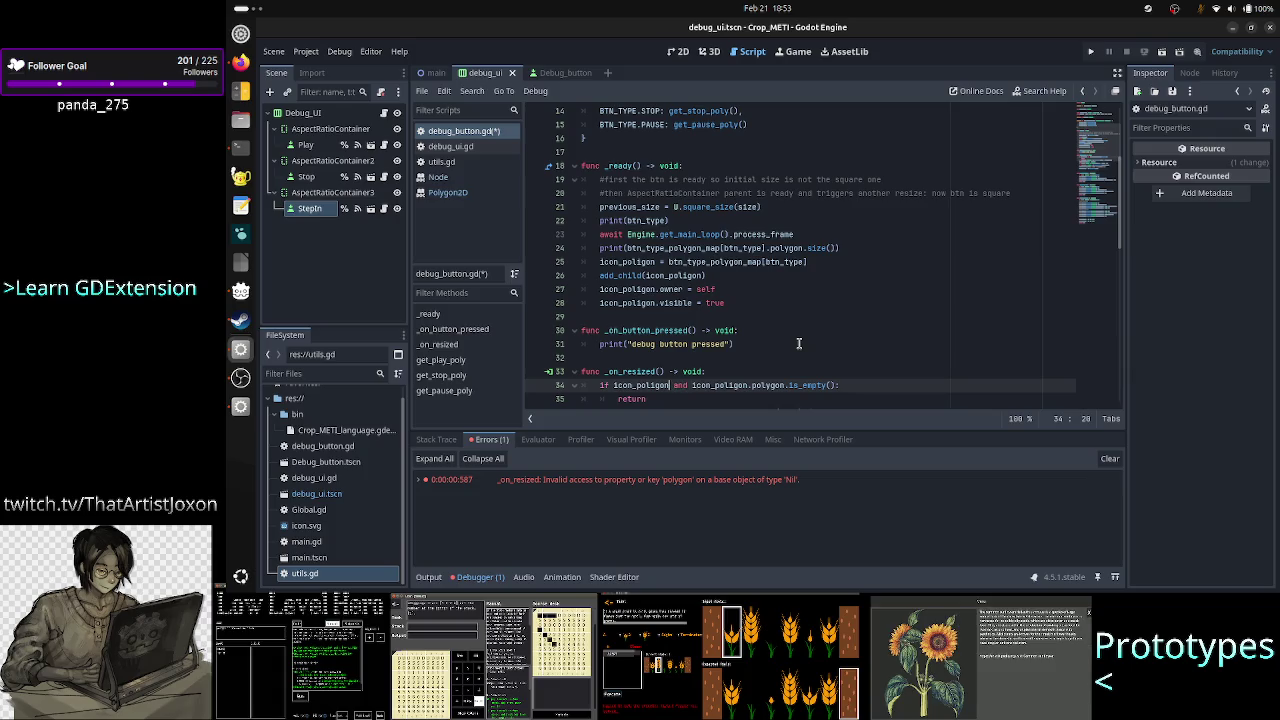
key(shift+Left)
key(shift+Left)
key(shift+Left)
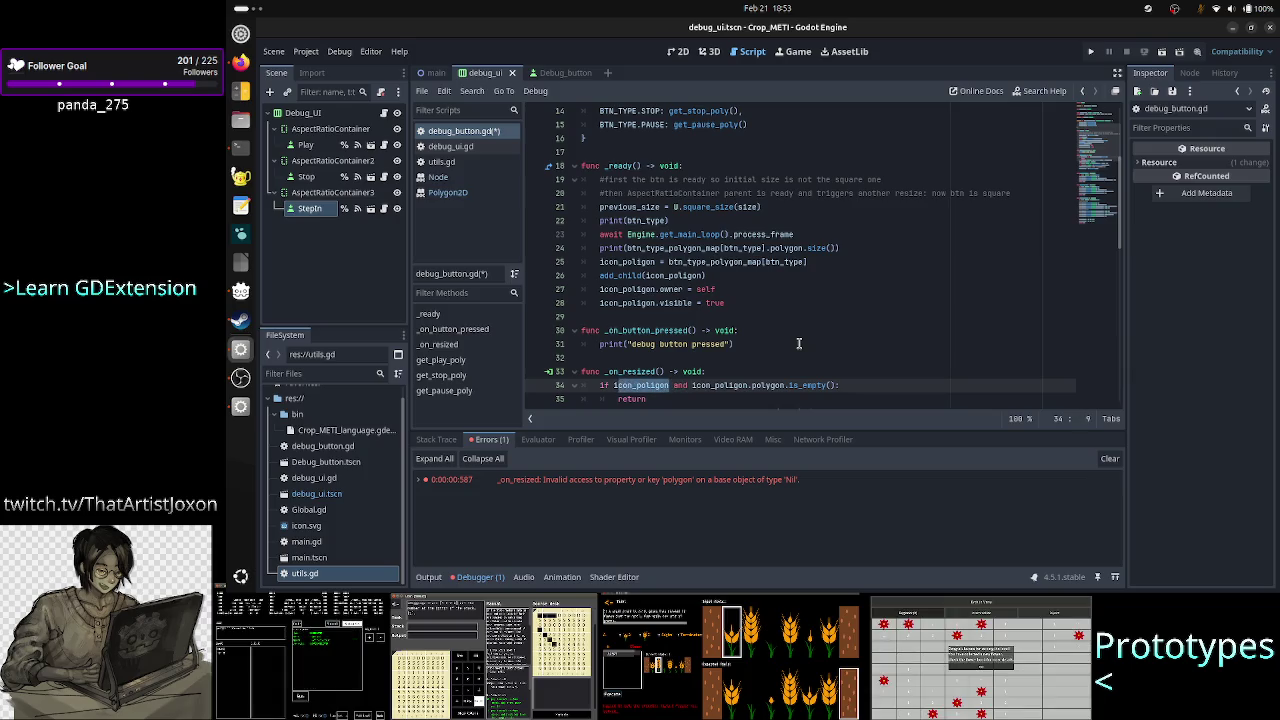
key(Right)
key(Right)
key(Right)
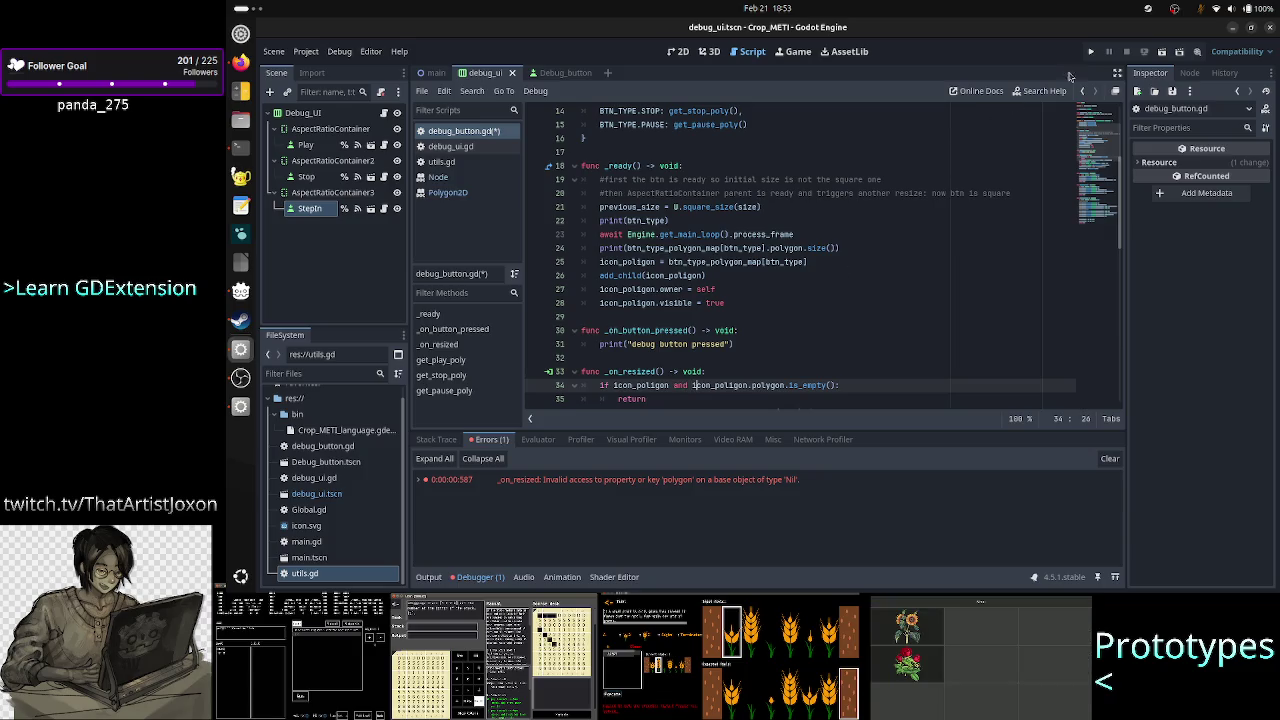
click(1090, 52)
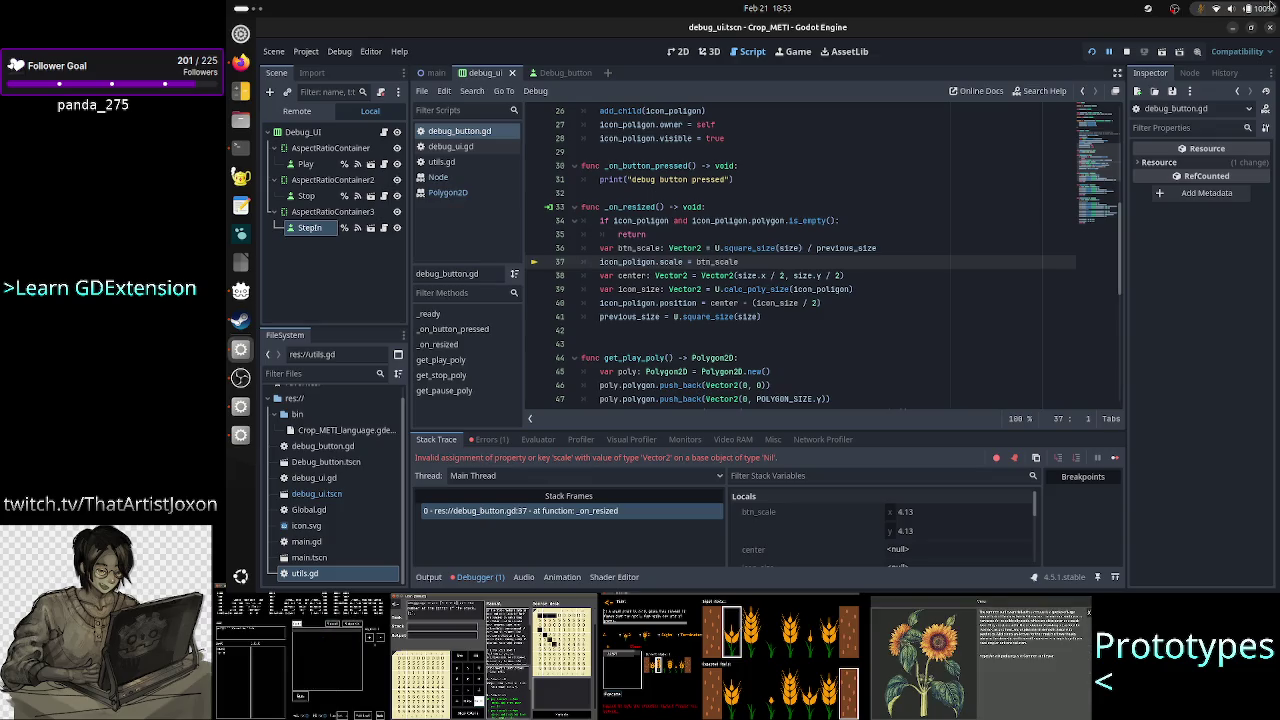
Stop the game, change 'and' to 'or' on line 34, and rerun the project.
click(1128, 52)
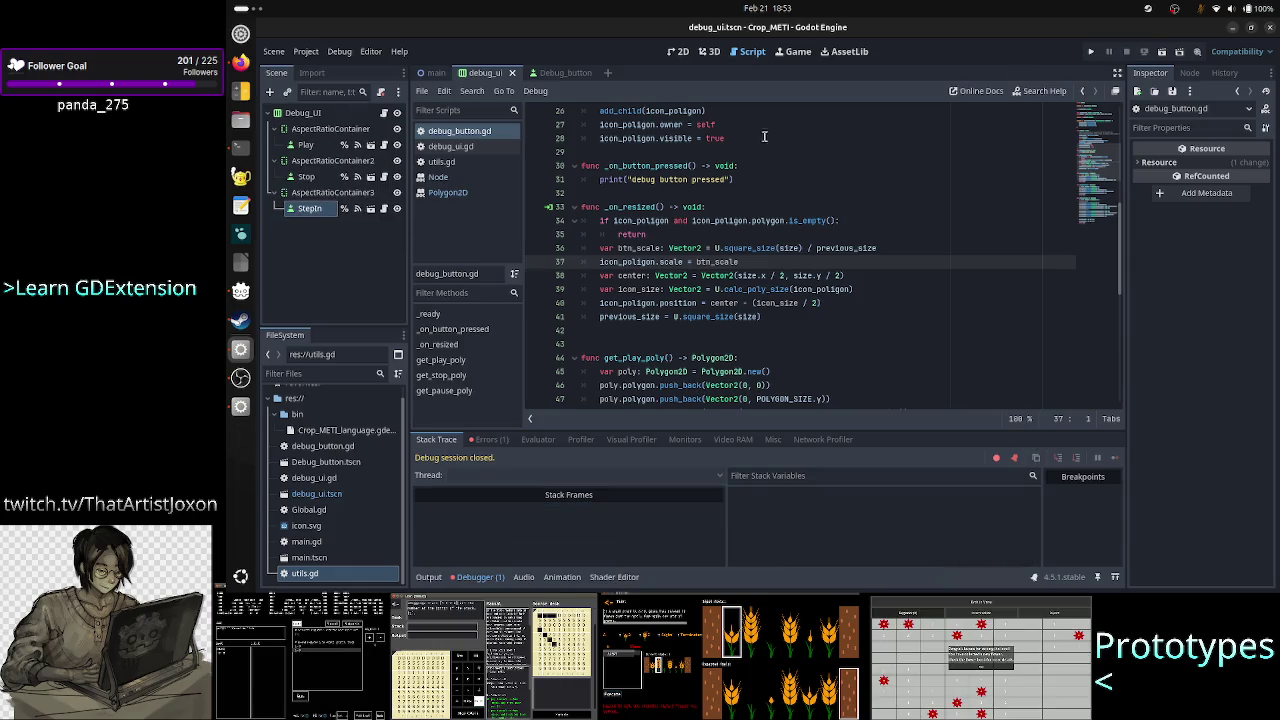
double_click(677, 220)
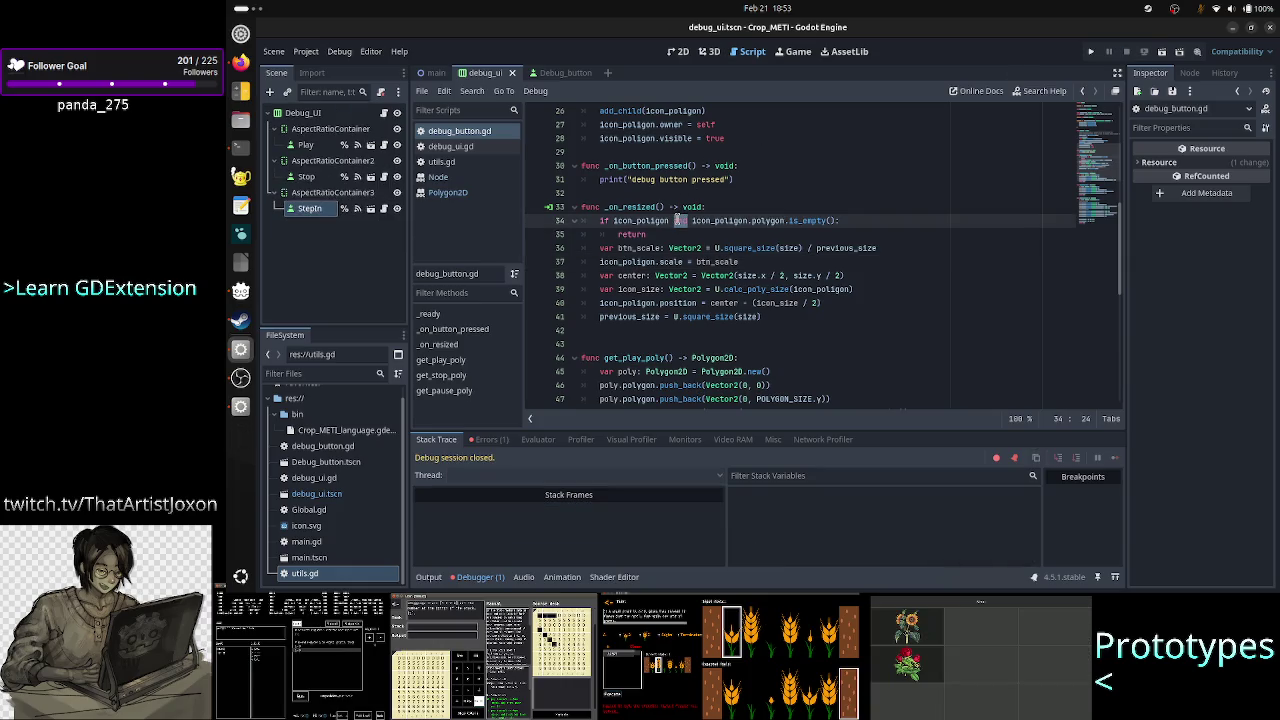
text(or)
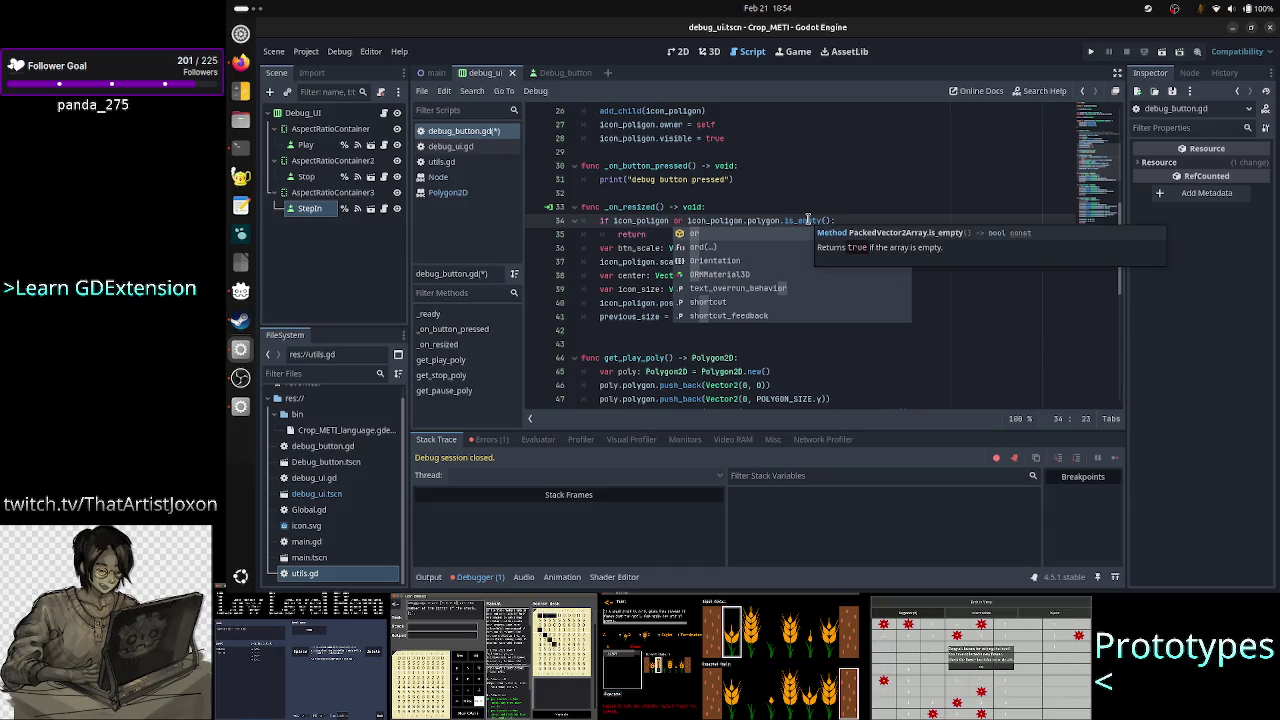
key(Escape)
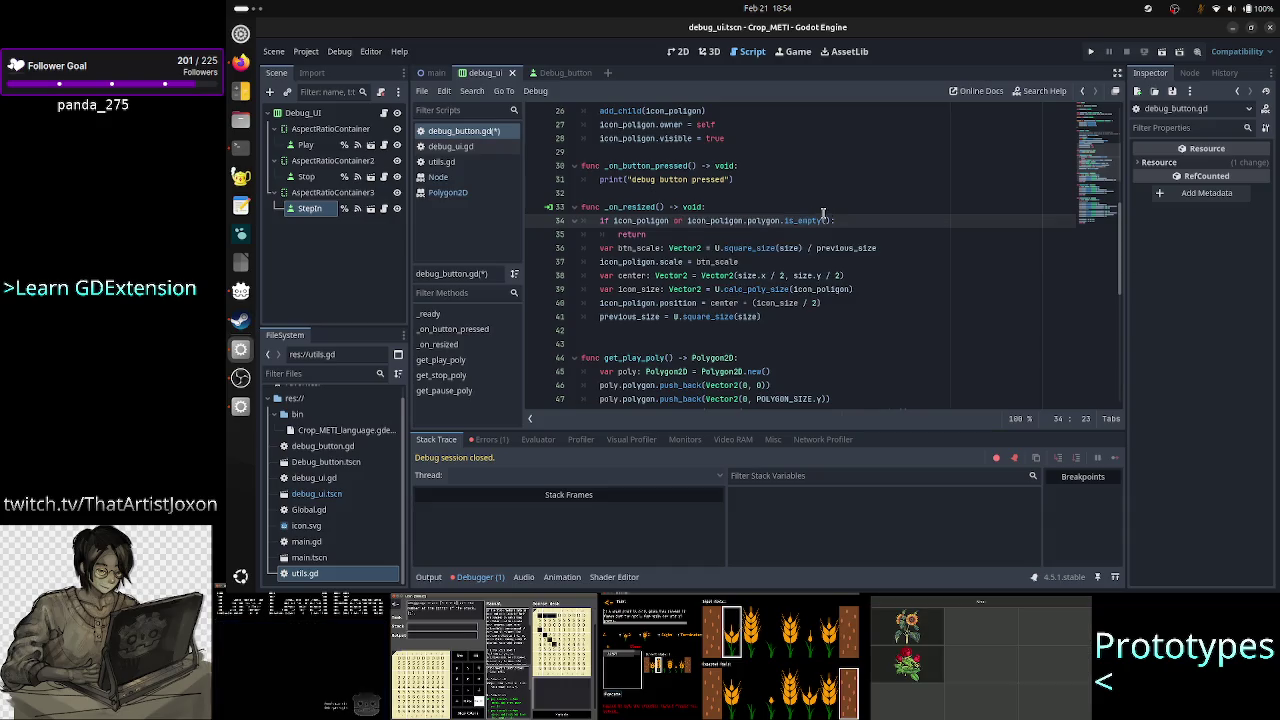
click(1092, 52)
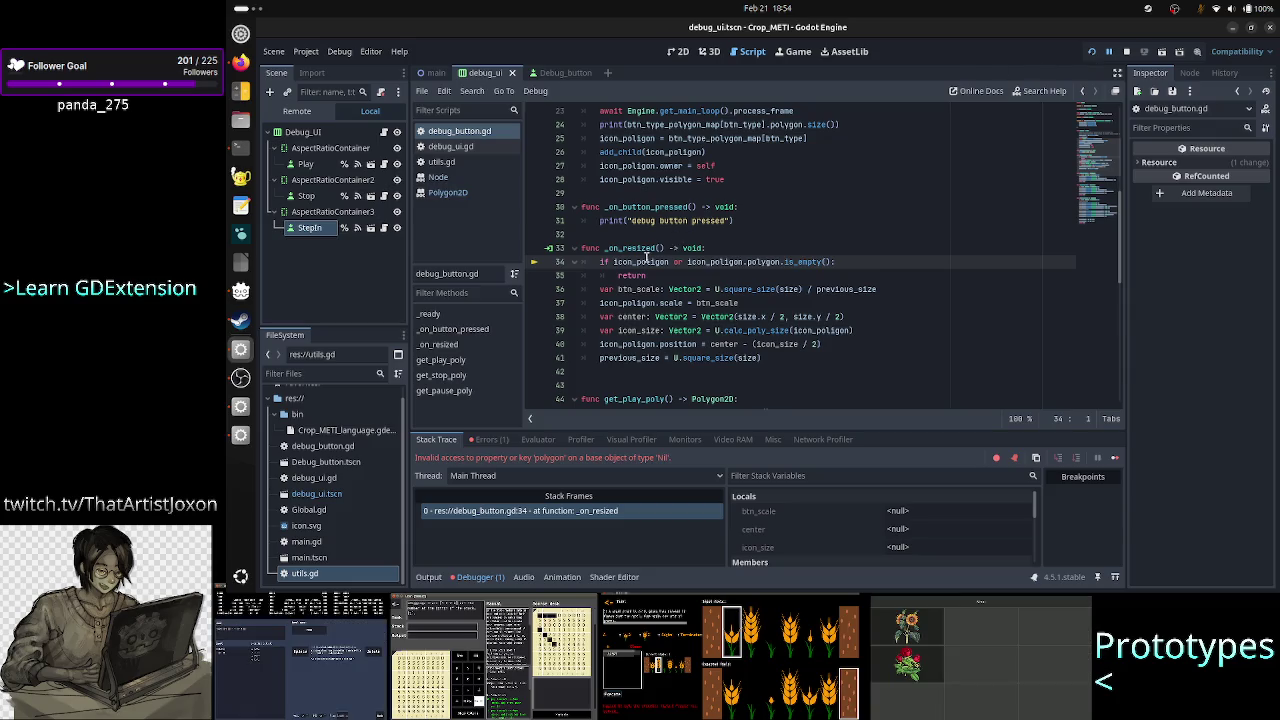
Stop the game and delete the 'icon_polygon or' check from line 34.
click(686, 261)
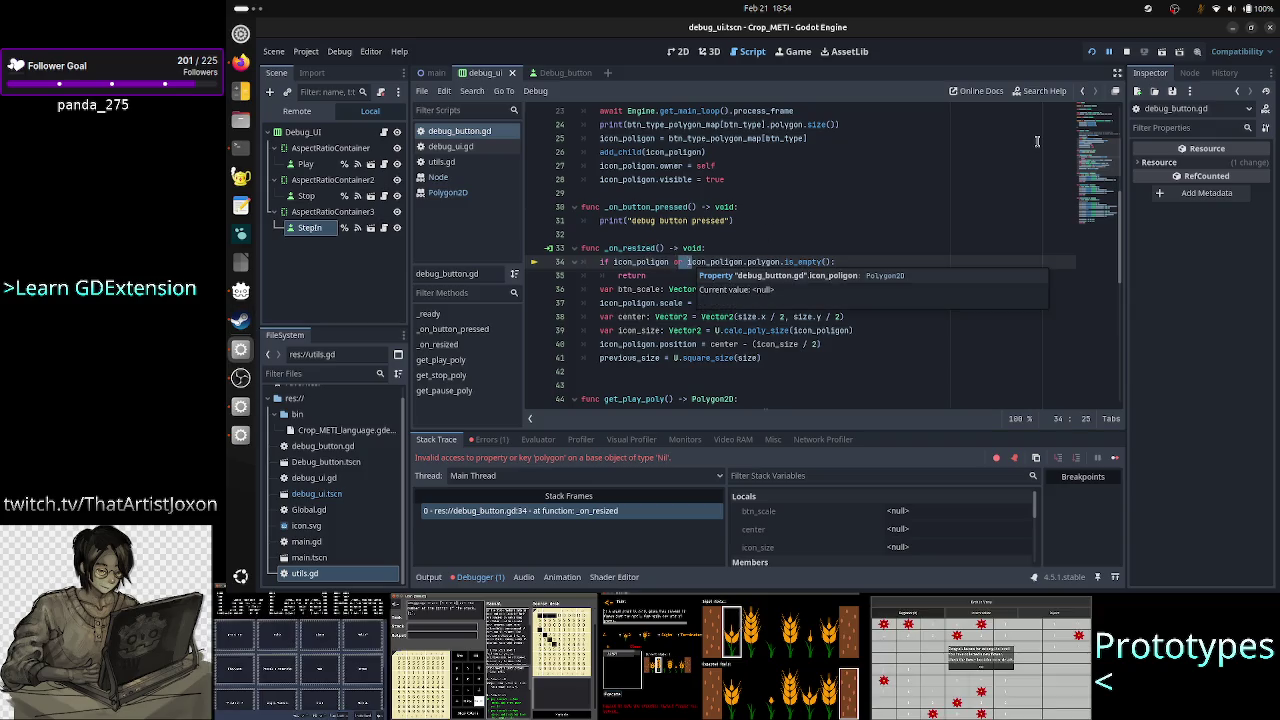
click(1126, 51)
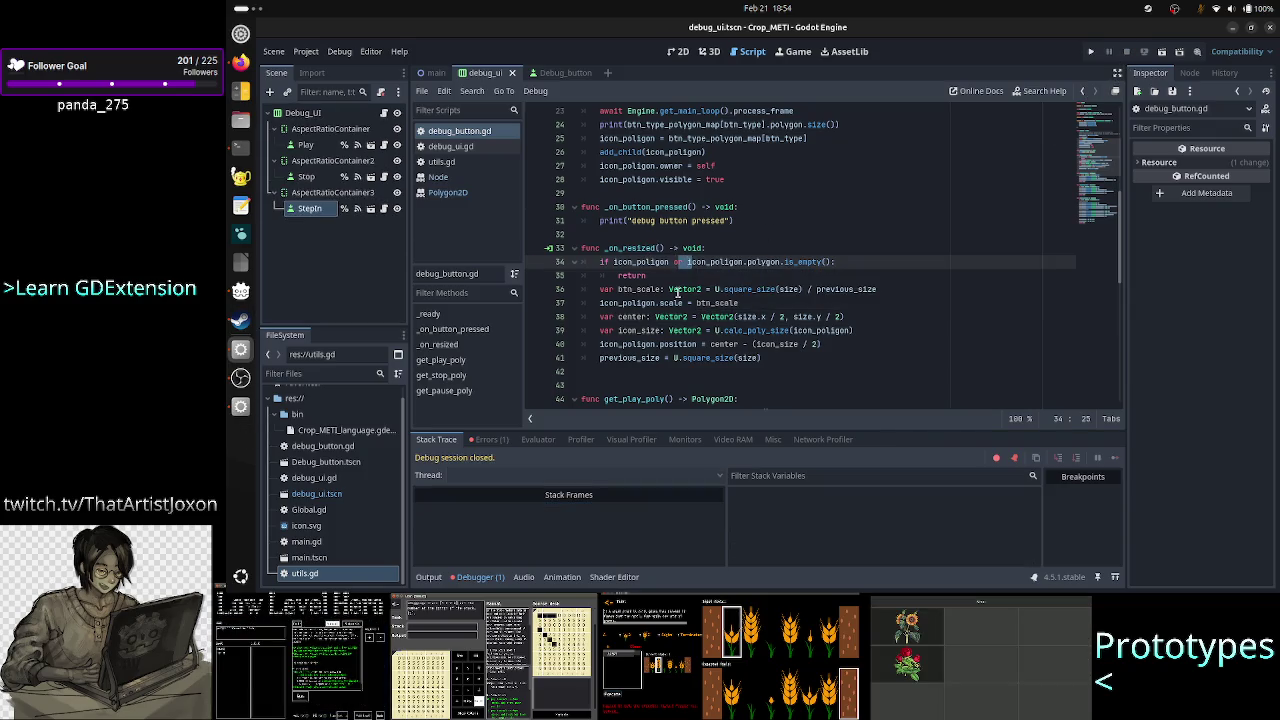
key(ctrl+Left)
key(Delete)
key(Delete)
key(BackSpace)
key(BackSpace)
key(BackSpace)
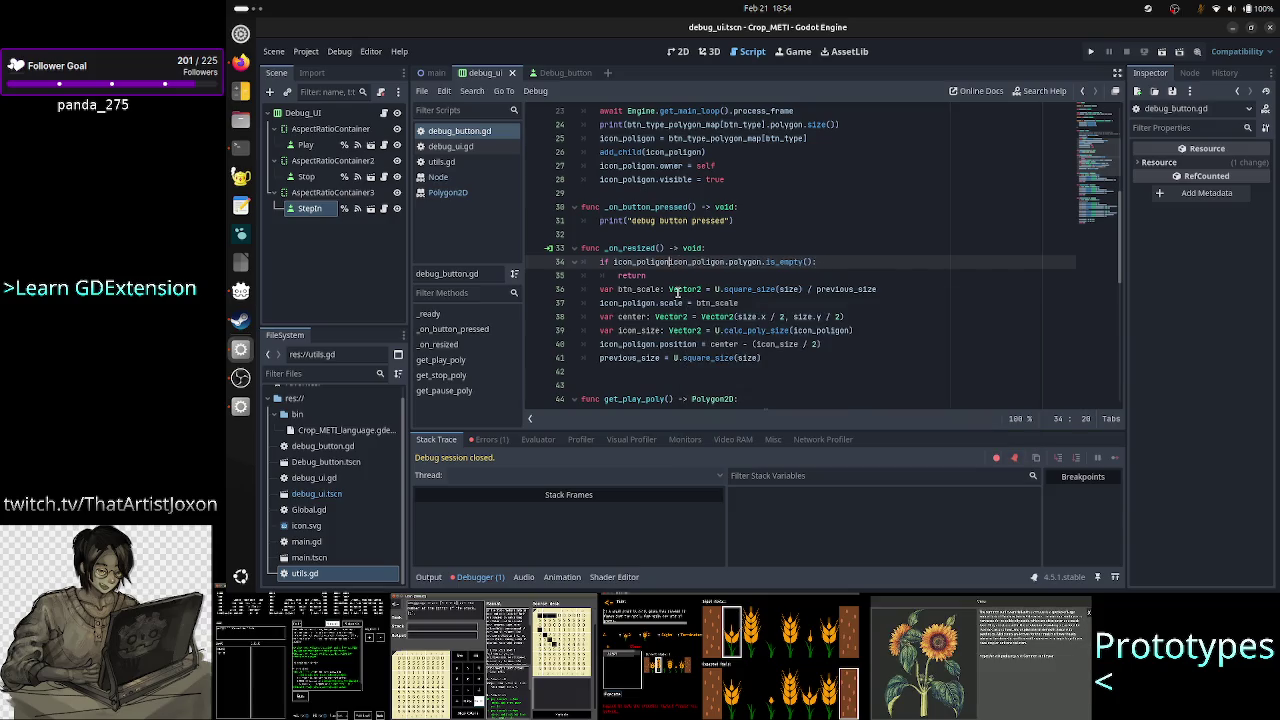
key(BackSpace)
key(BackSpace)
key(BackSpace)
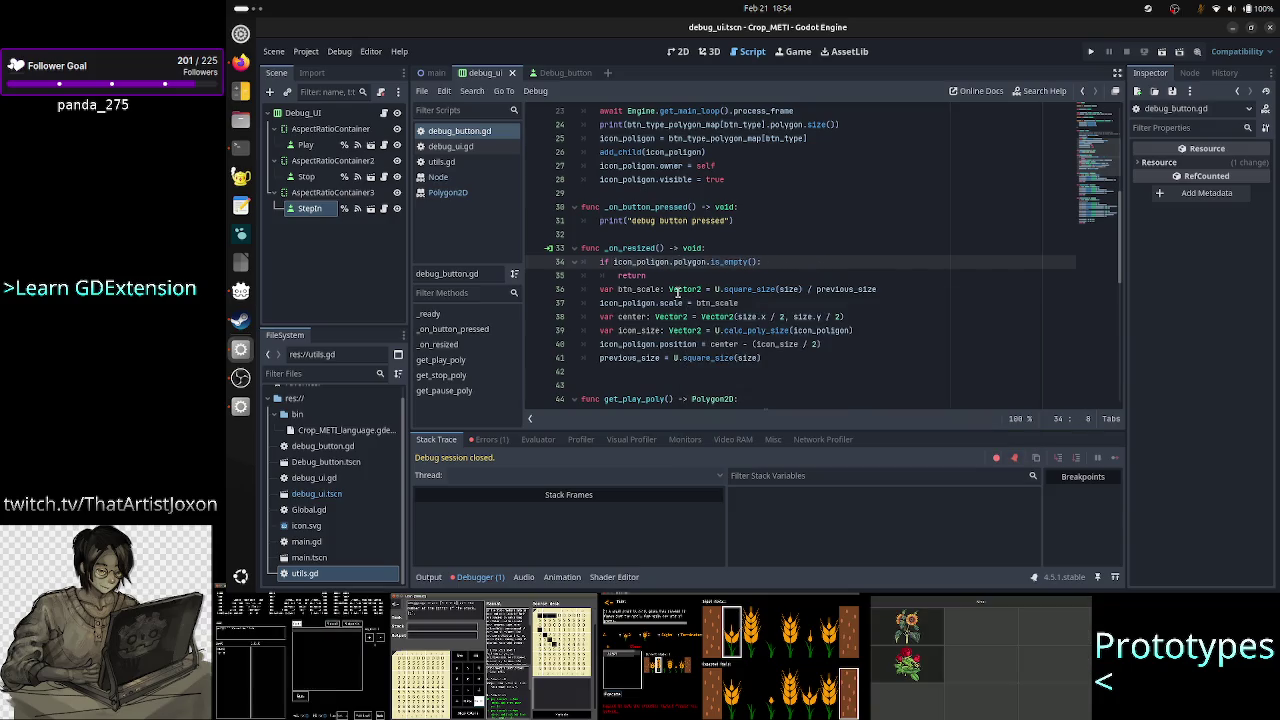
Add an 'if icon_poligon is null:' guard with 'return' above the polygon check.
key(Left)
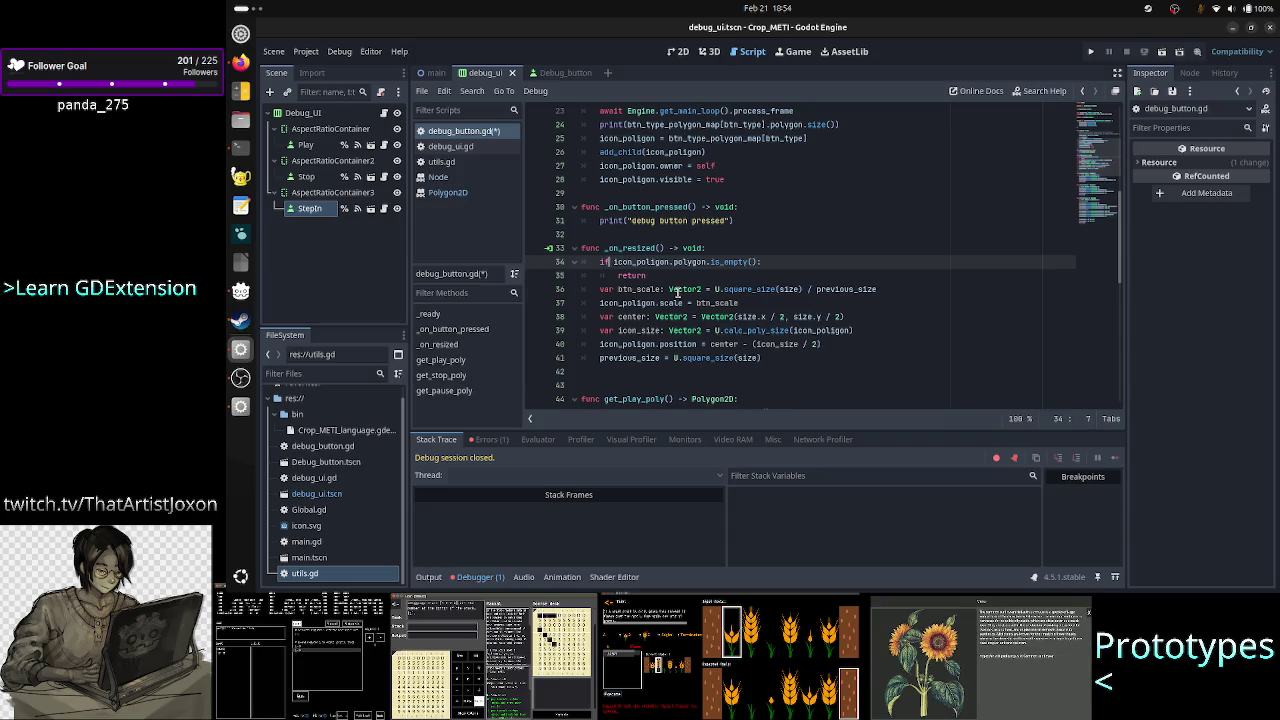
key(Home)
key(Up)
key(End)
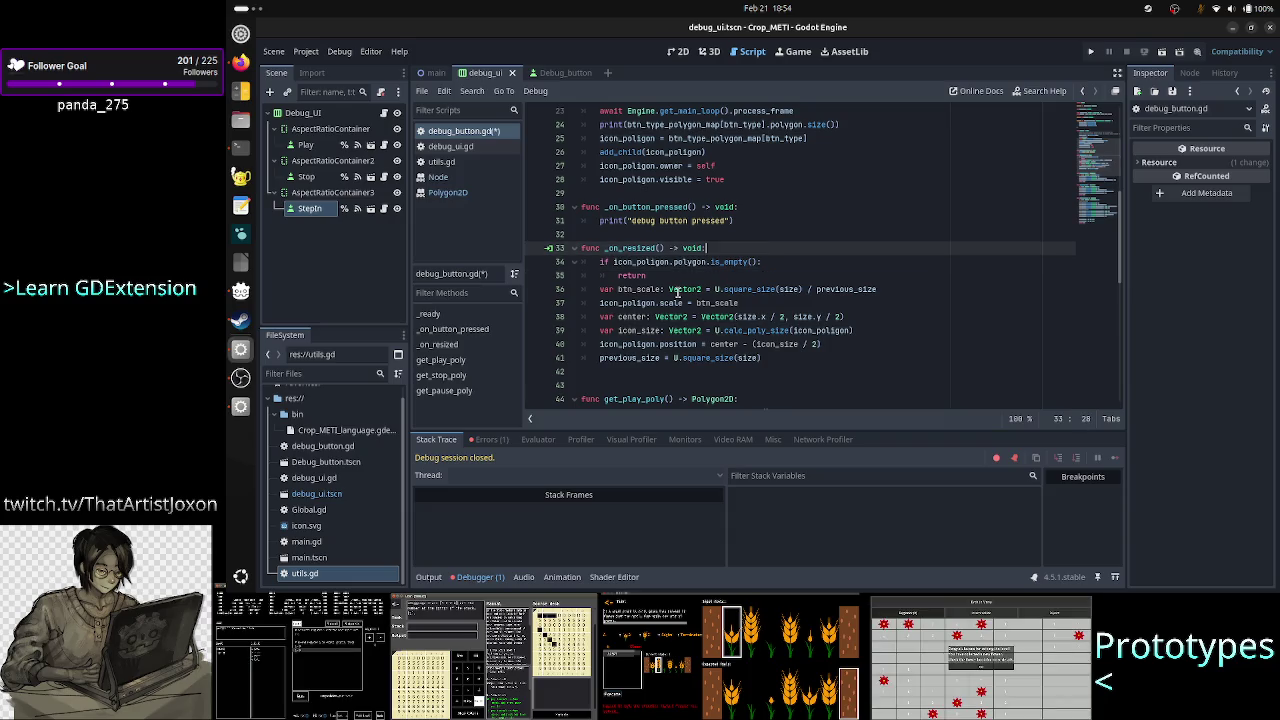
key(Return)
key(Up)
key(Down)
text(if icon_poligon)
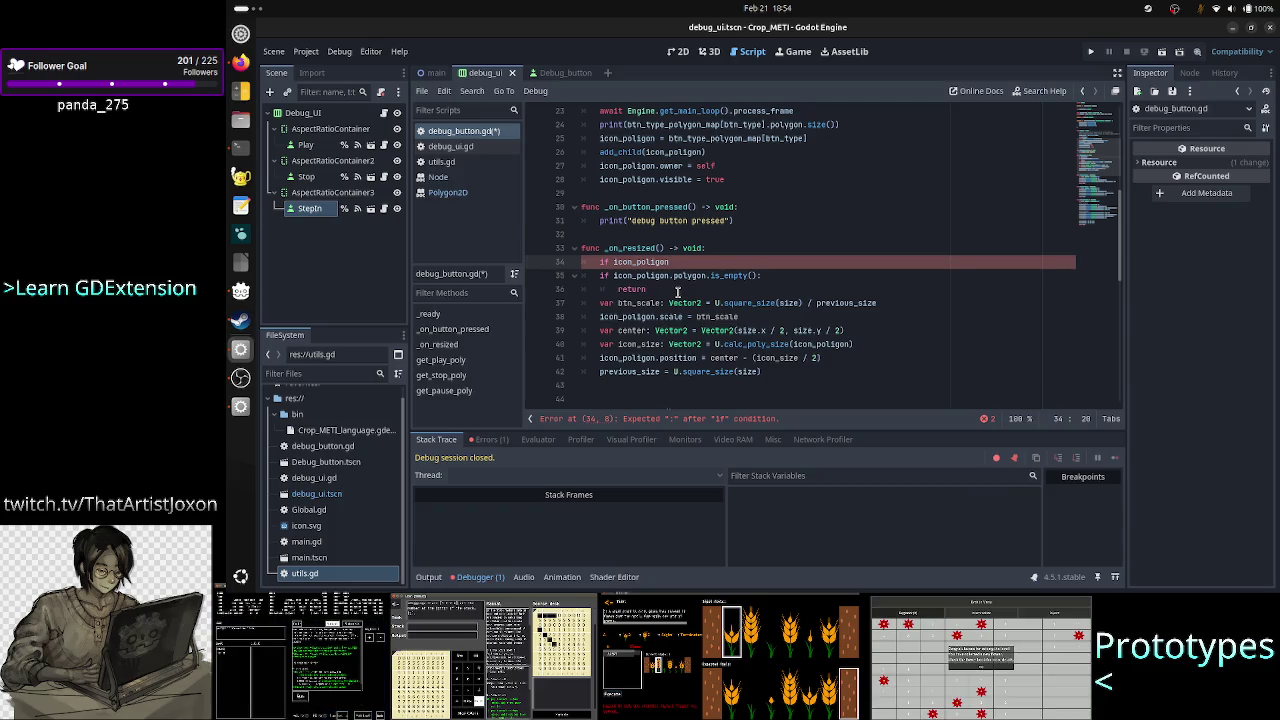
text(s null)
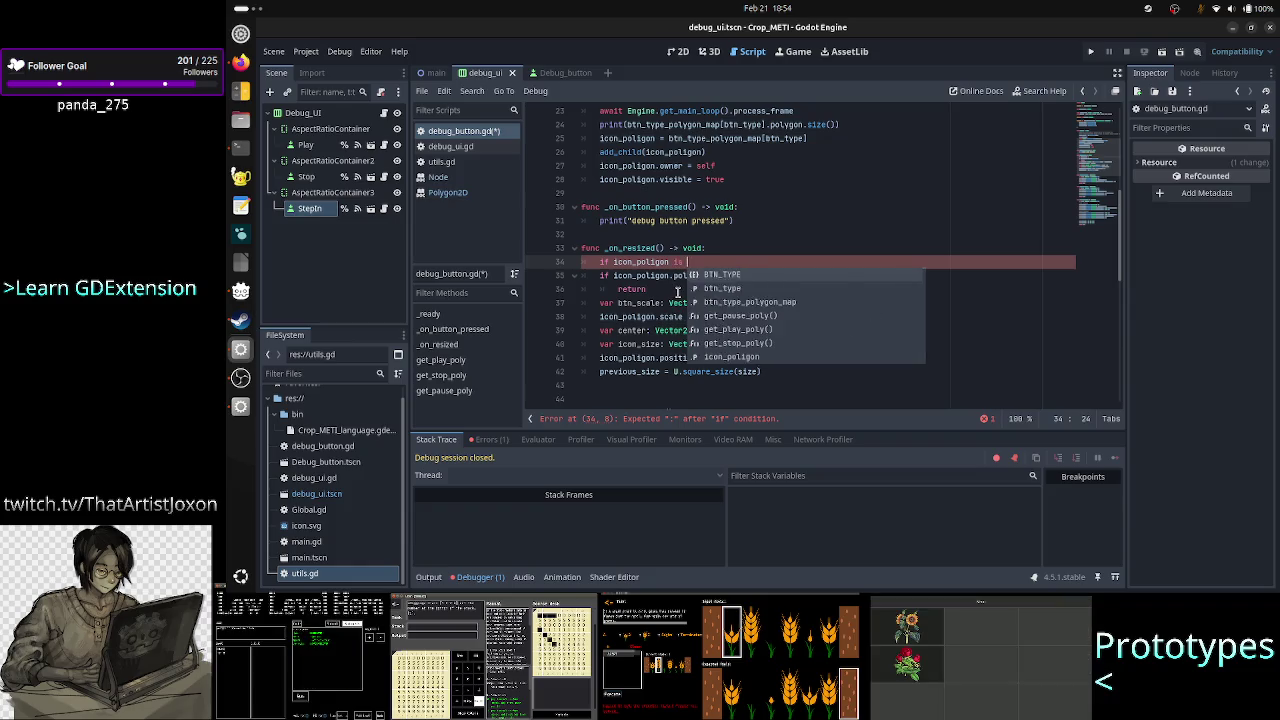
key(Return)
key(Return)
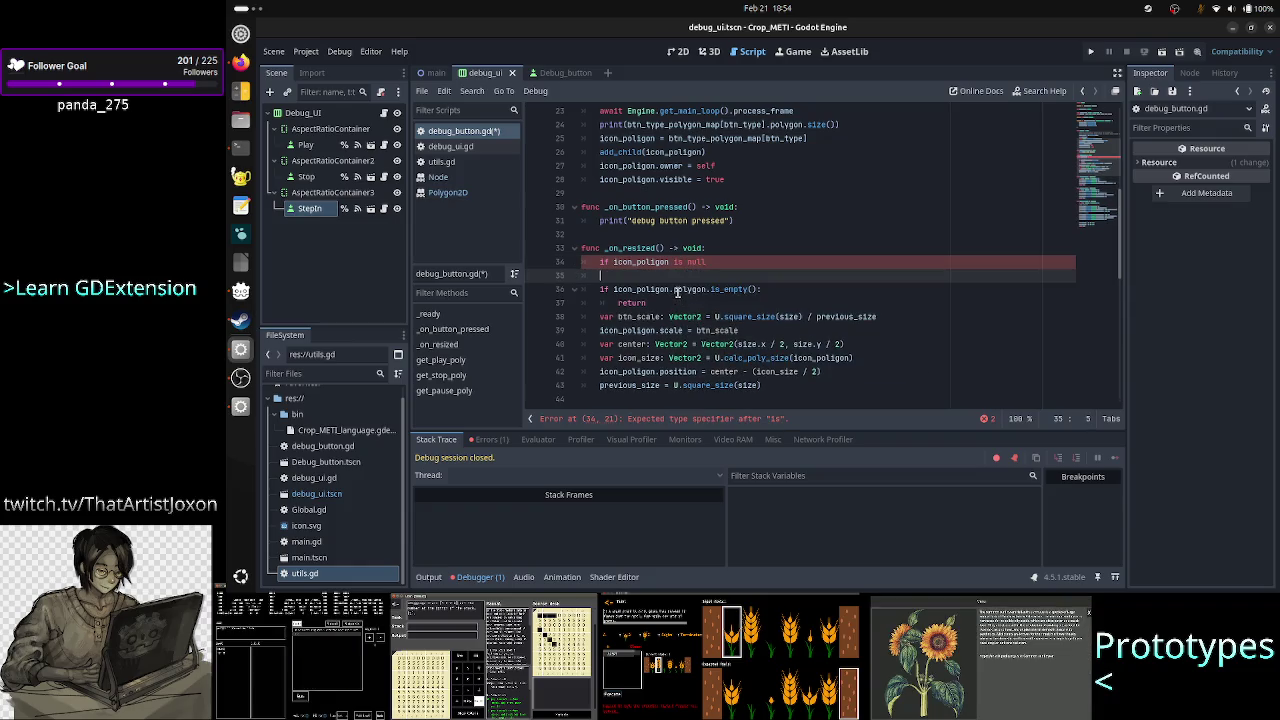
key(BackSpace)
key(BackSpace)
text(:)
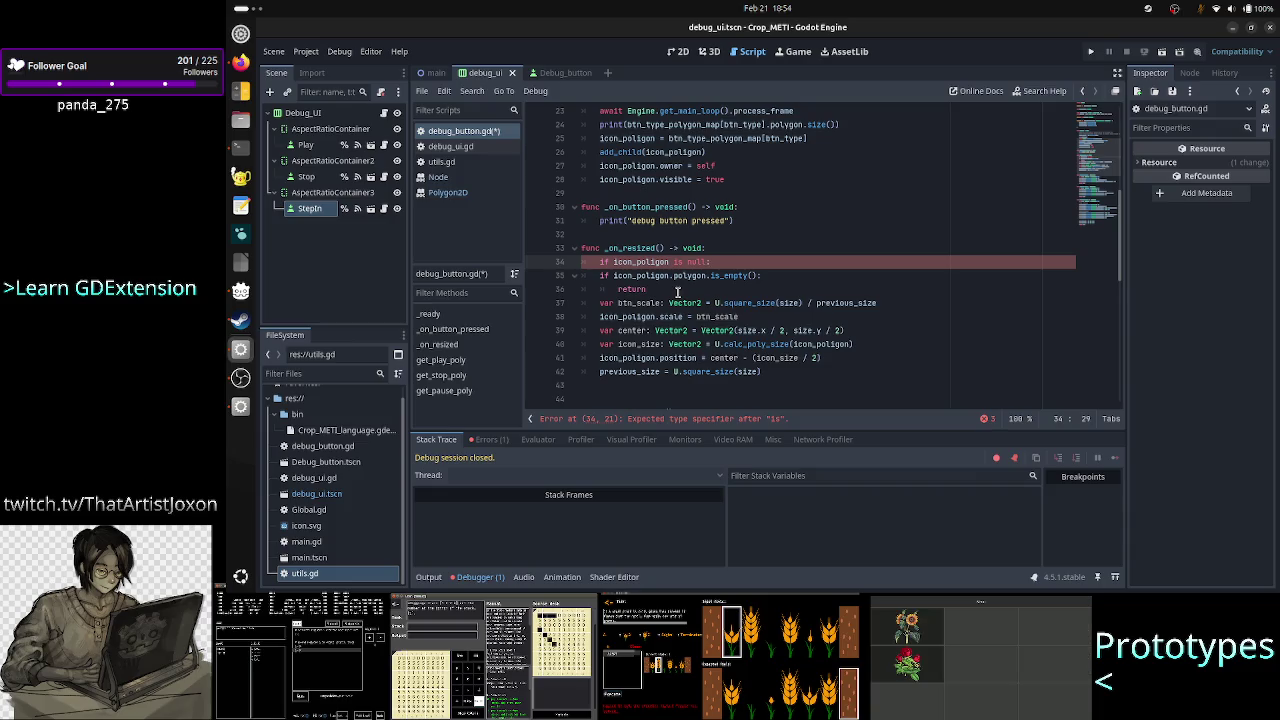
key(Return)
text(eturn)
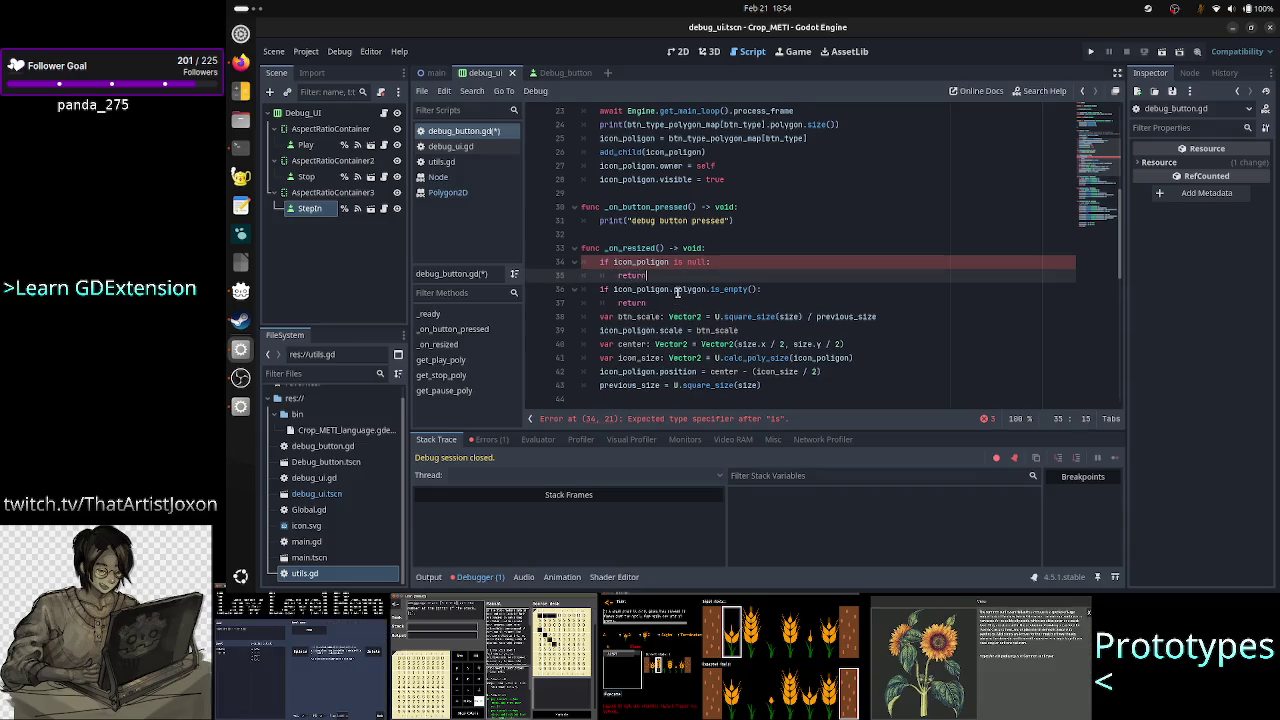
Trim the guard to 'if icon_poligon:', run the project, then stop it.
key(Up)
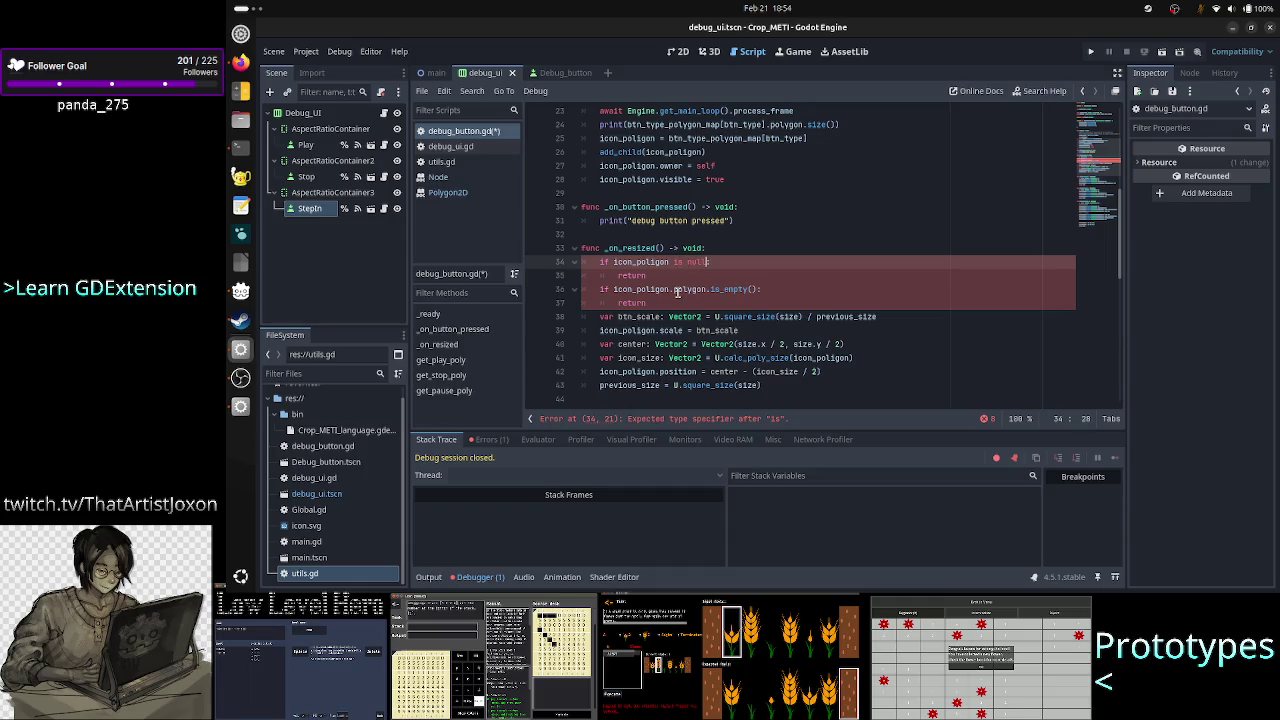
key(BackSpace)
key(BackSpace)
key(BackSpace)
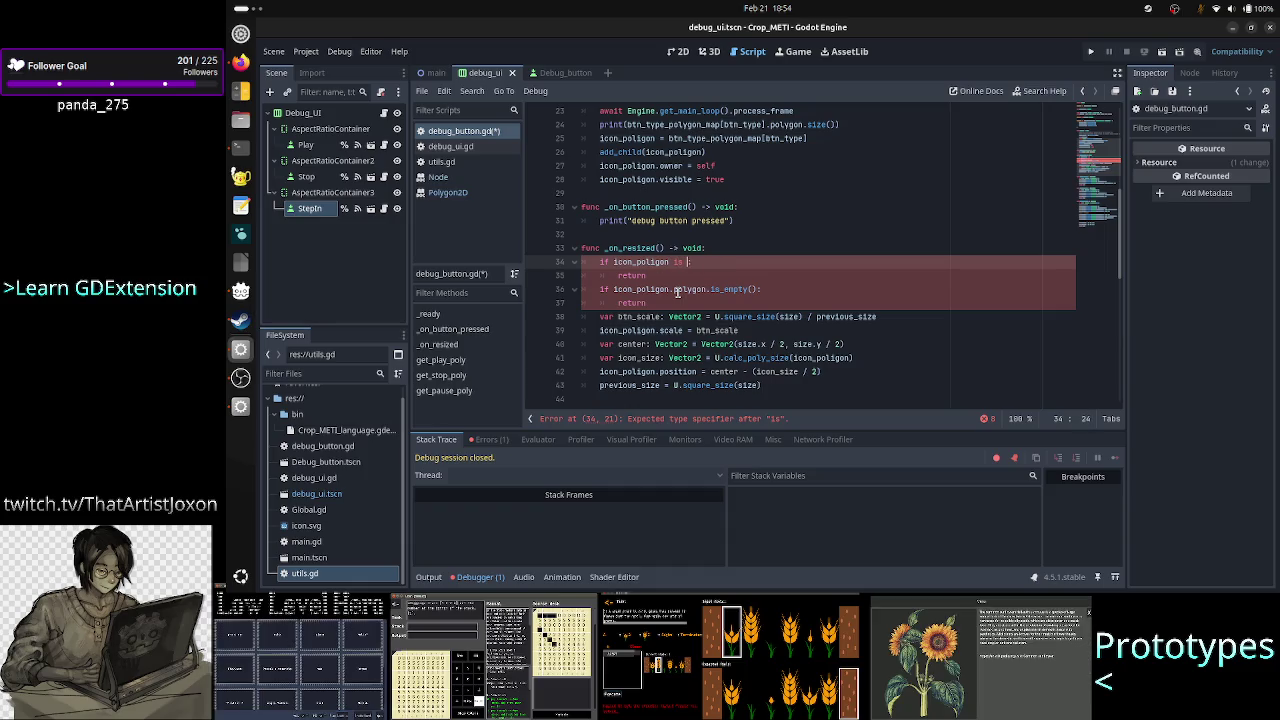
key(BackSpace)
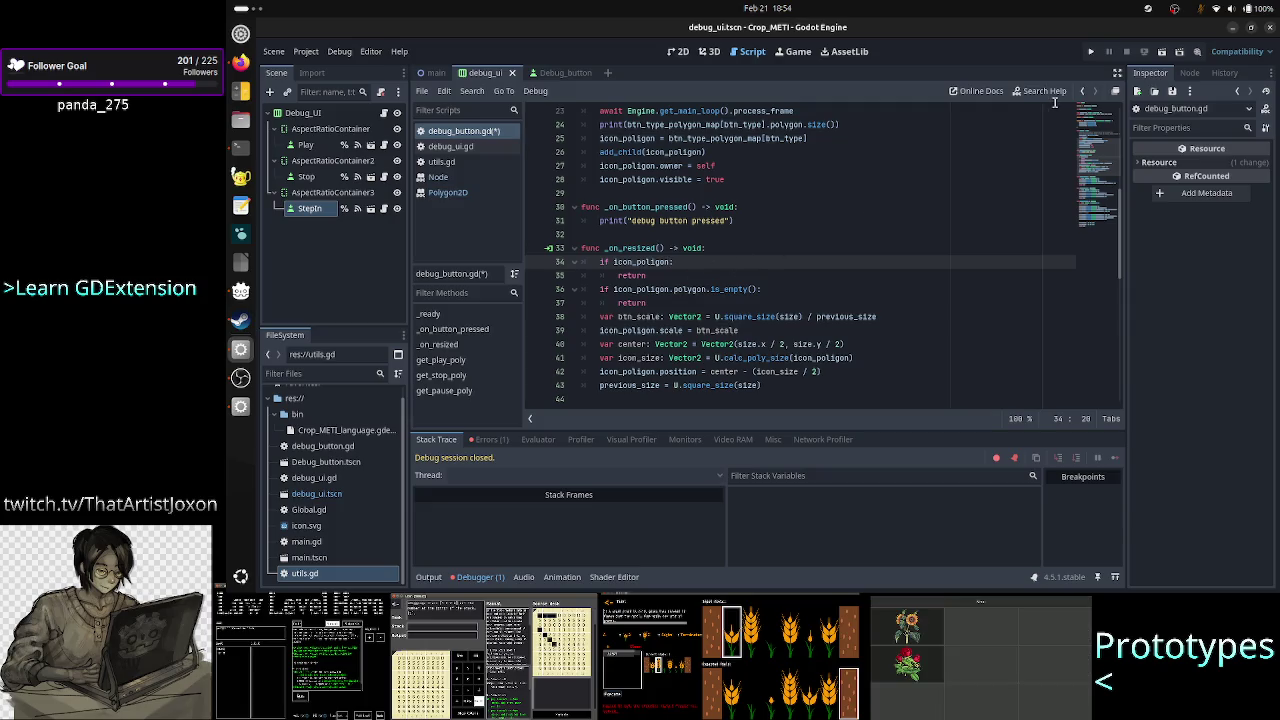
click(1091, 52)
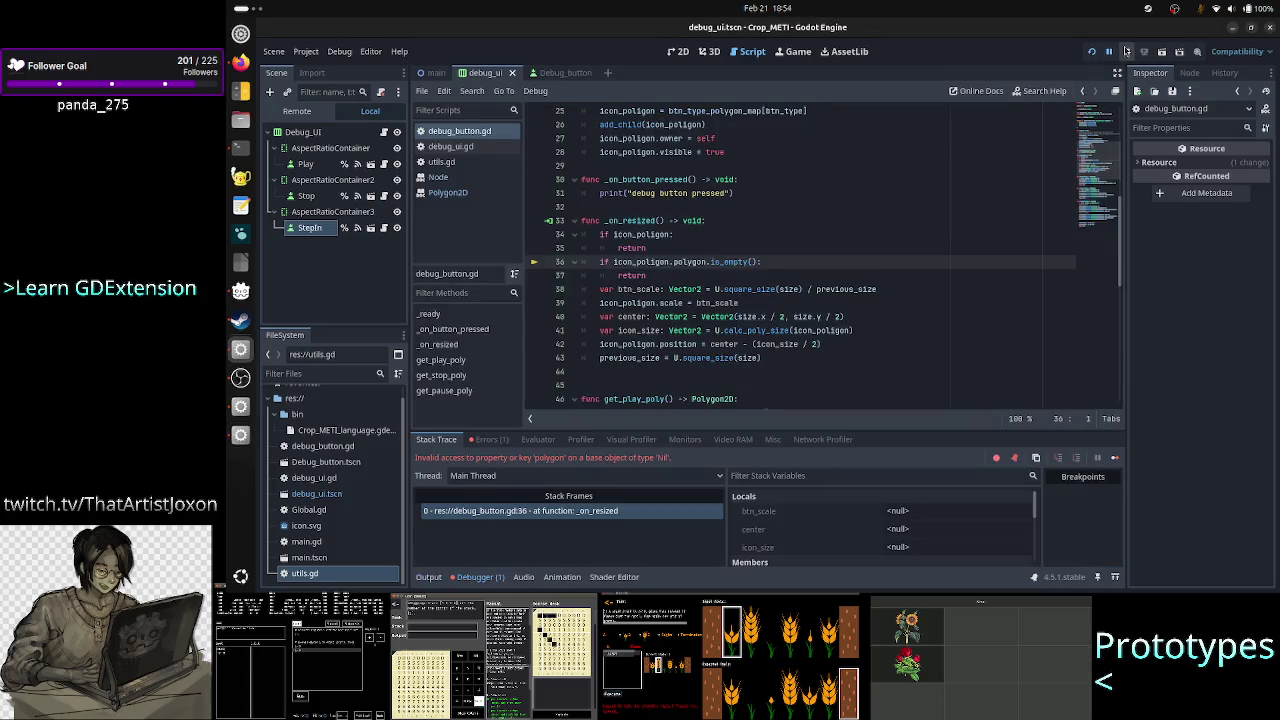
click(1126, 52)
click(695, 235)
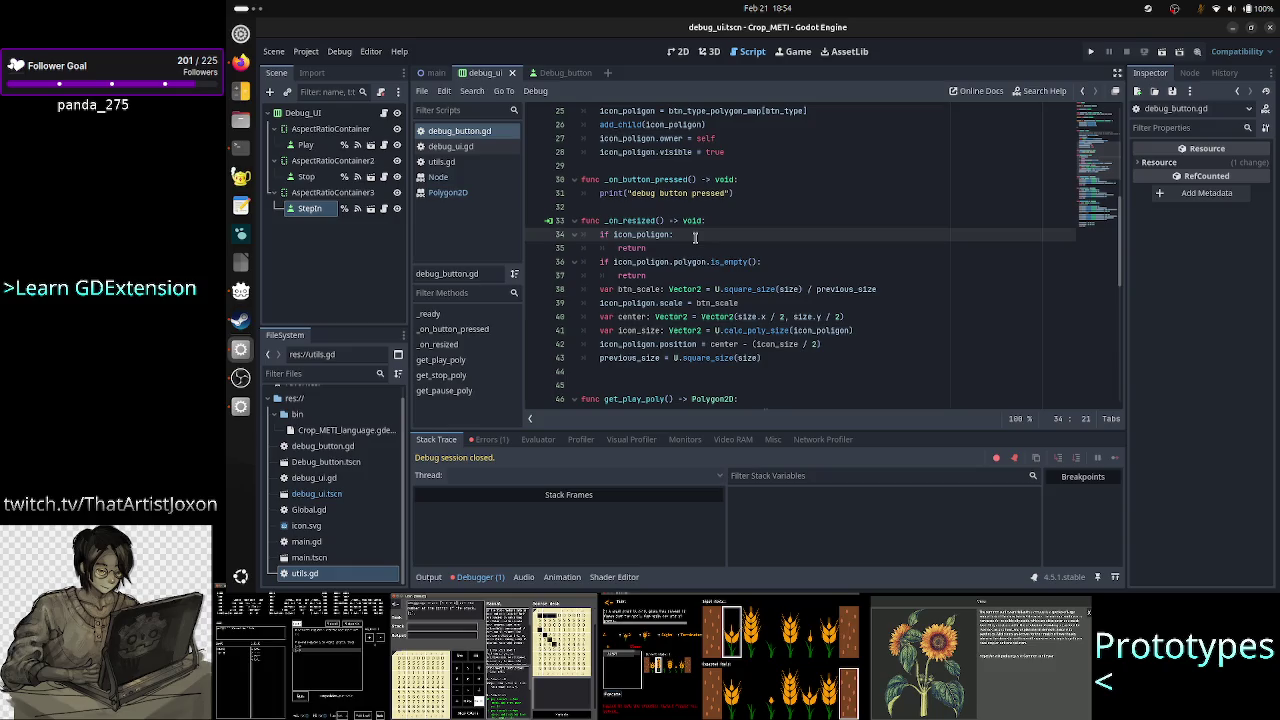